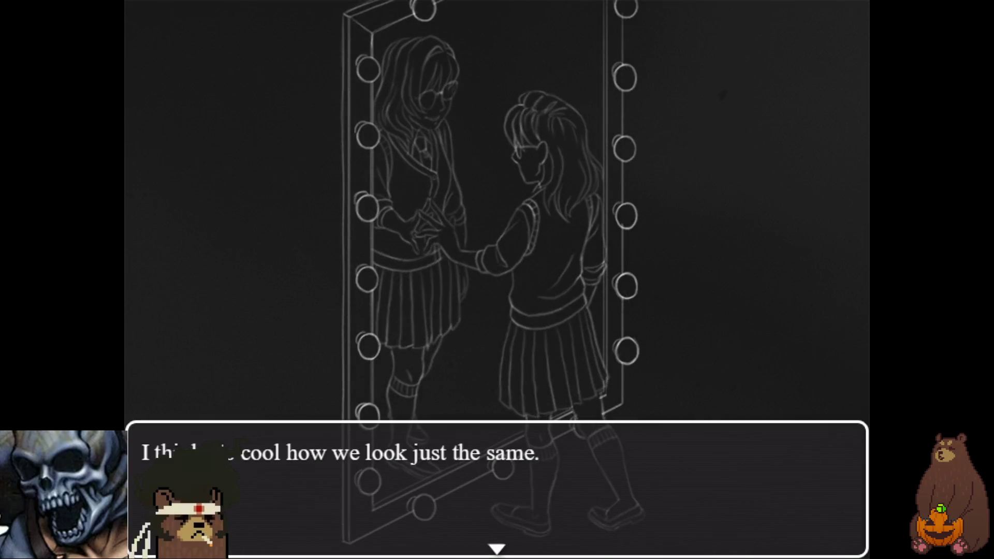
Step: Switch the Echo Emporium playtest to windowed mode with F4 so the editor shows behind it
{"action": "key", "text": "F4"}
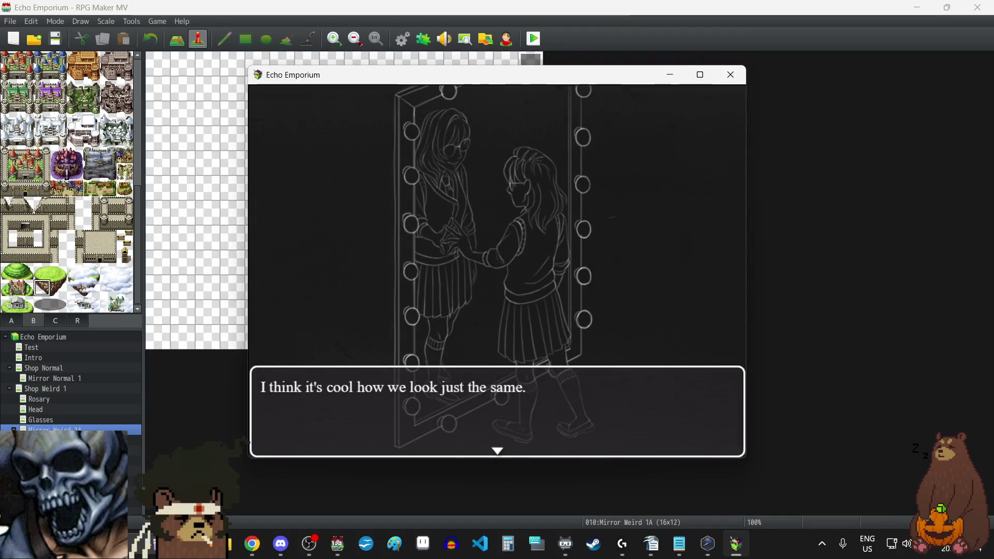
Step: Close the playtest and open the Mirror Weird 1A cutscene event EV001
{"action": "key", "text": "alt+F4"}
{"action": "double_click", "coordinate": [530, 64]}
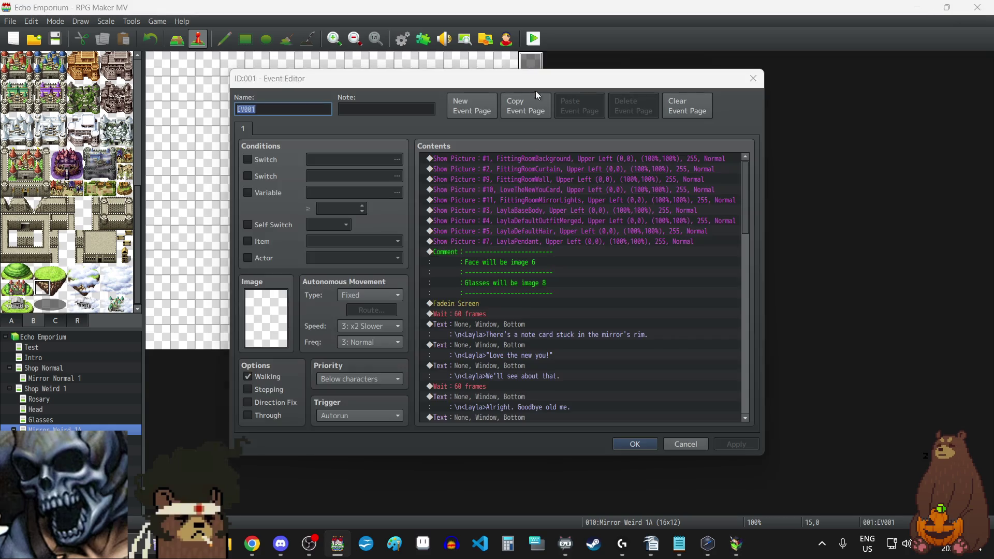
{"action": "scroll", "coordinate": [539, 300], "scroll_direction": "down", "scroll_amount": 15}
Step: Change 'Fadeout BGM : 3 seconds' to 2 seconds, save the event, and select Uniform Flashback
{"action": "left_click", "coordinate": [510, 252]}
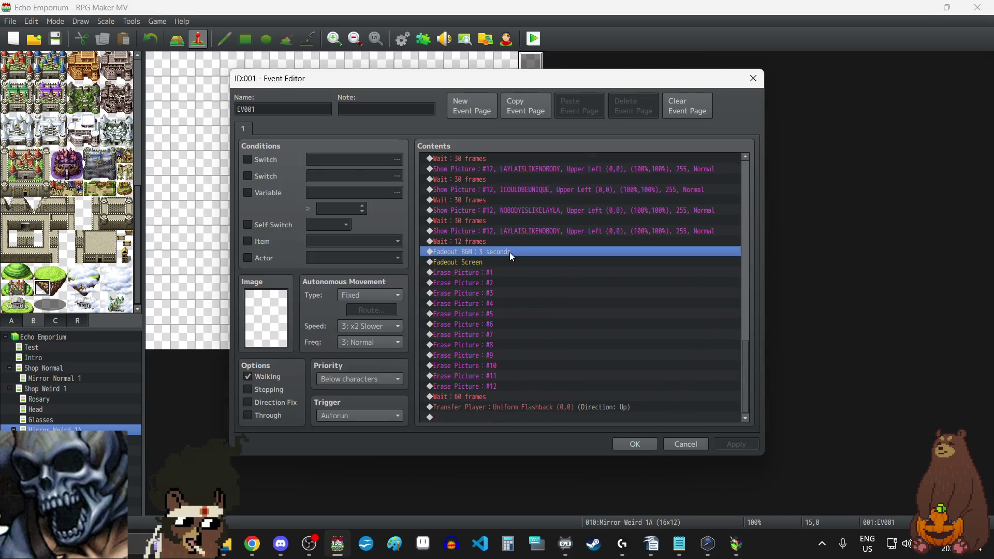
{"action": "double_click", "coordinate": [510, 253]}
{"action": "left_click", "coordinate": [580, 286]}
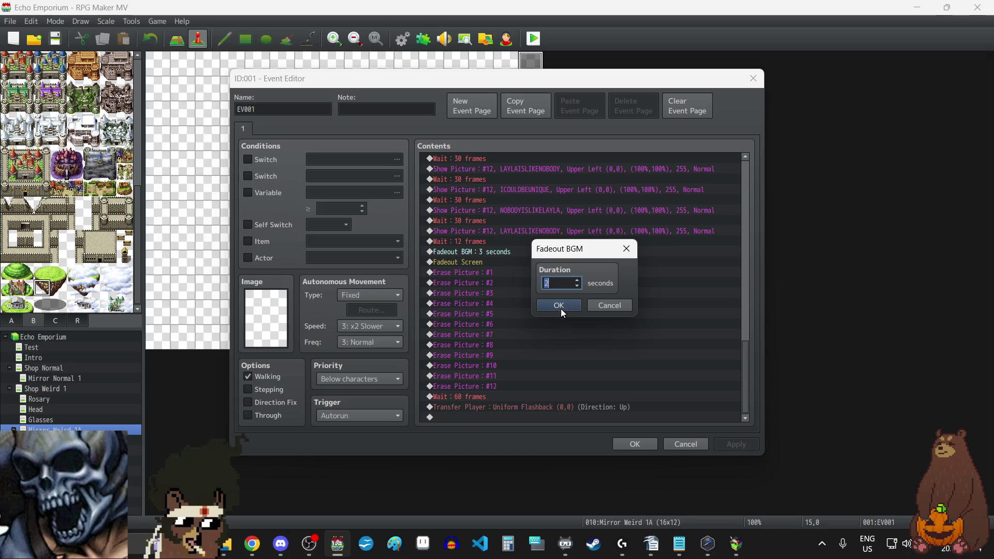
{"action": "left_click", "coordinate": [559, 305]}
{"action": "left_click", "coordinate": [635, 444]}
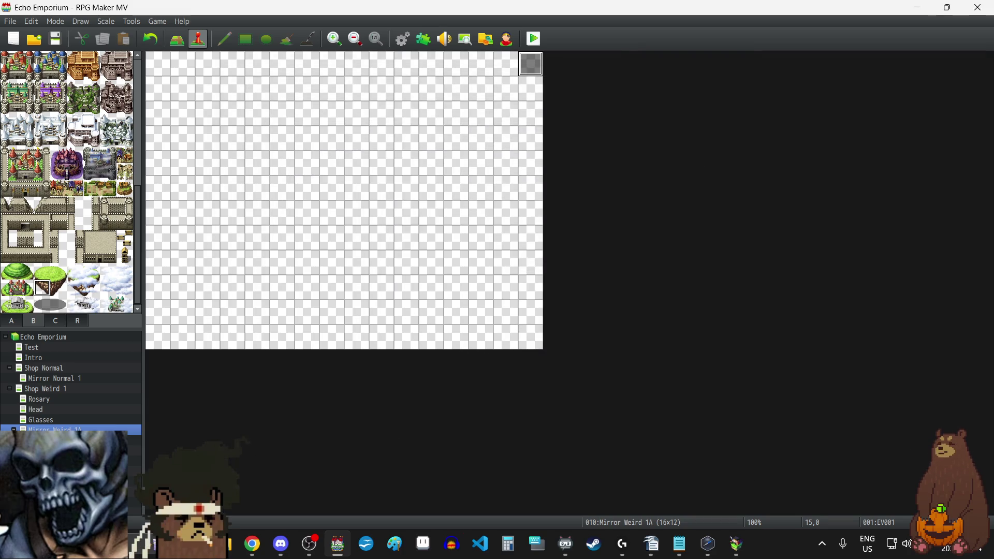
{"action": "left_click", "coordinate": [67, 440]}
Step: In Uniform Flashback's EV001, insert a 30-frame Wait command
{"action": "double_click", "coordinate": [531, 64]}
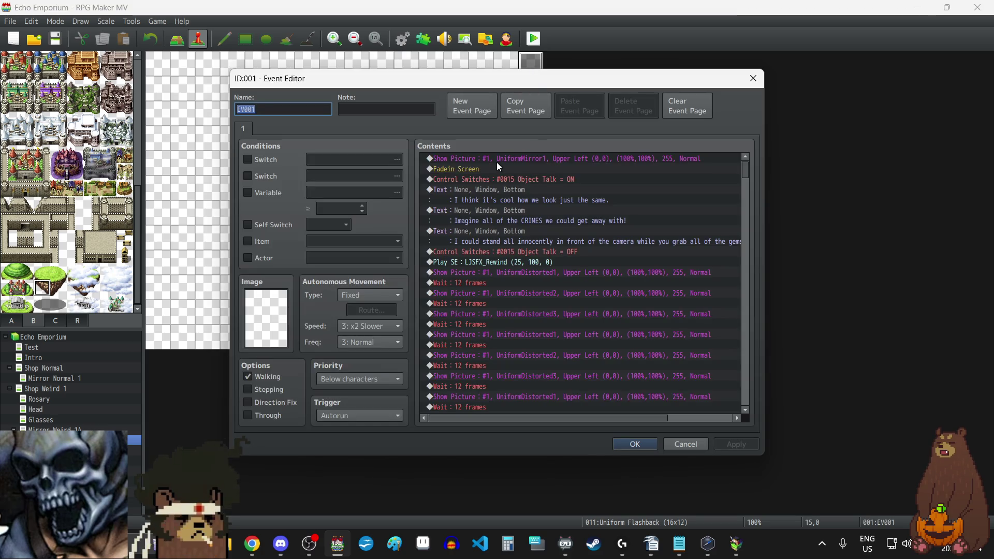
{"action": "double_click", "coordinate": [486, 179]}
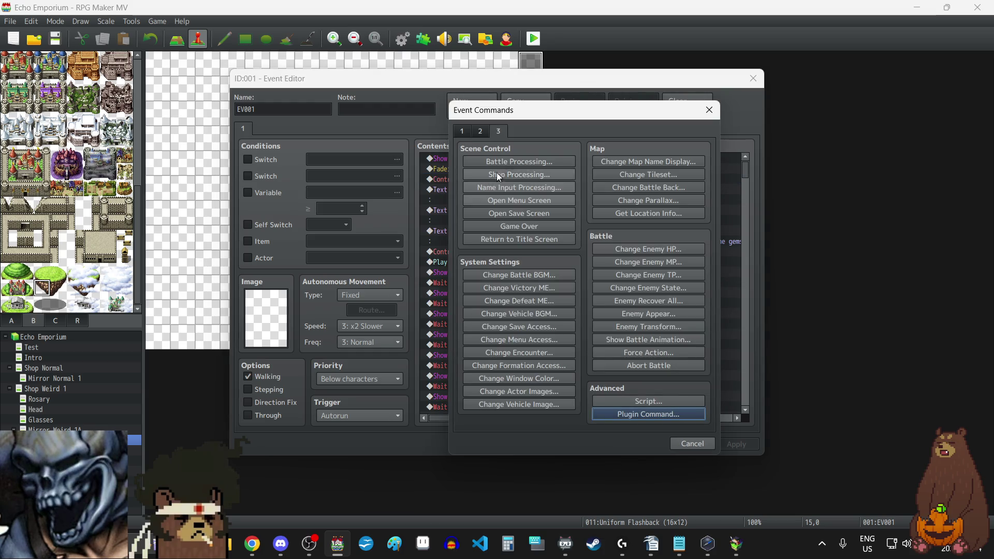
{"action": "left_click", "coordinate": [461, 131]}
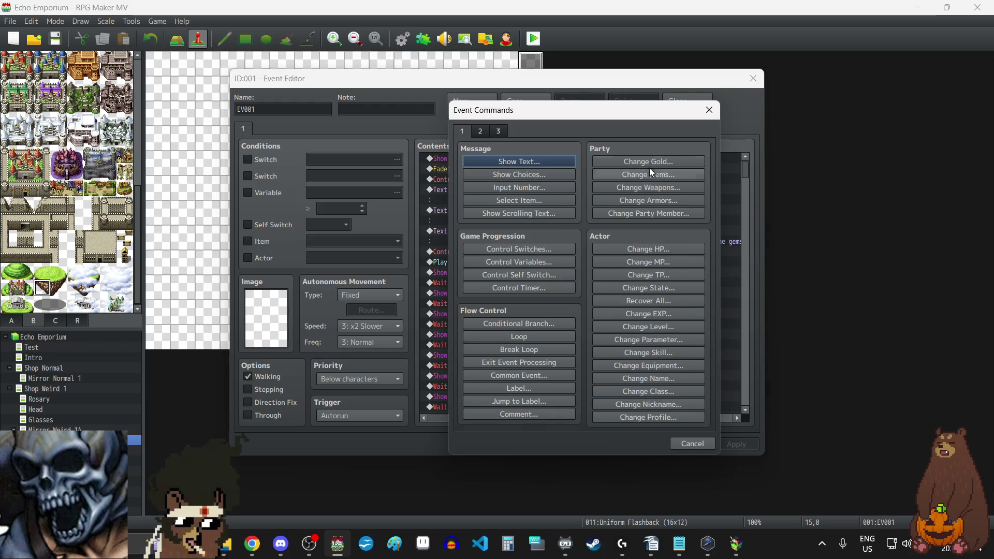
{"action": "left_click", "coordinate": [484, 132]}
{"action": "left_click", "coordinate": [621, 162]}
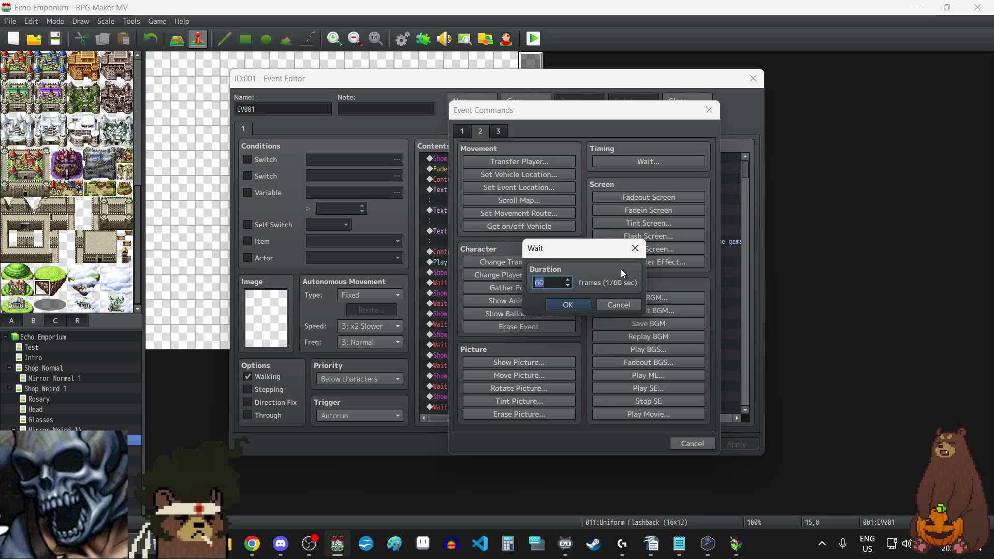
{"action": "type", "text": "30"}
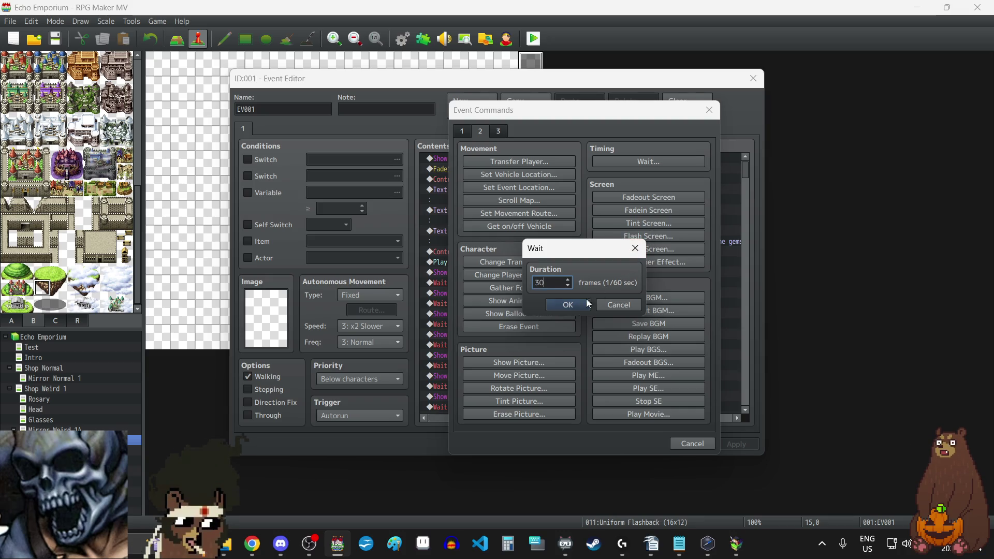
{"action": "left_click", "coordinate": [565, 306]}
{"action": "left_click", "coordinate": [735, 450]}
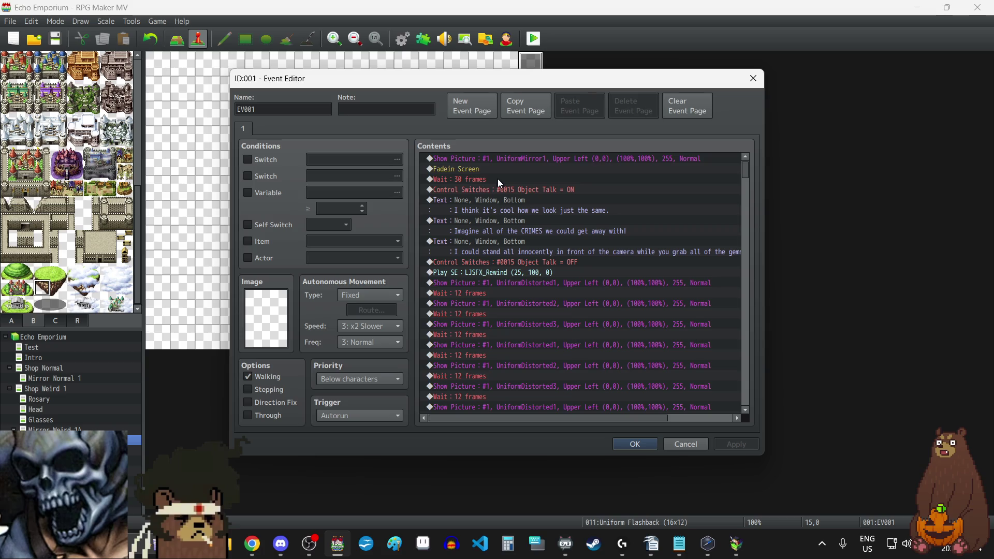
Step: Delete the misplaced wait, add a 30-frame wait above the first dialogue line, and save
{"action": "left_click", "coordinate": [472, 178]}
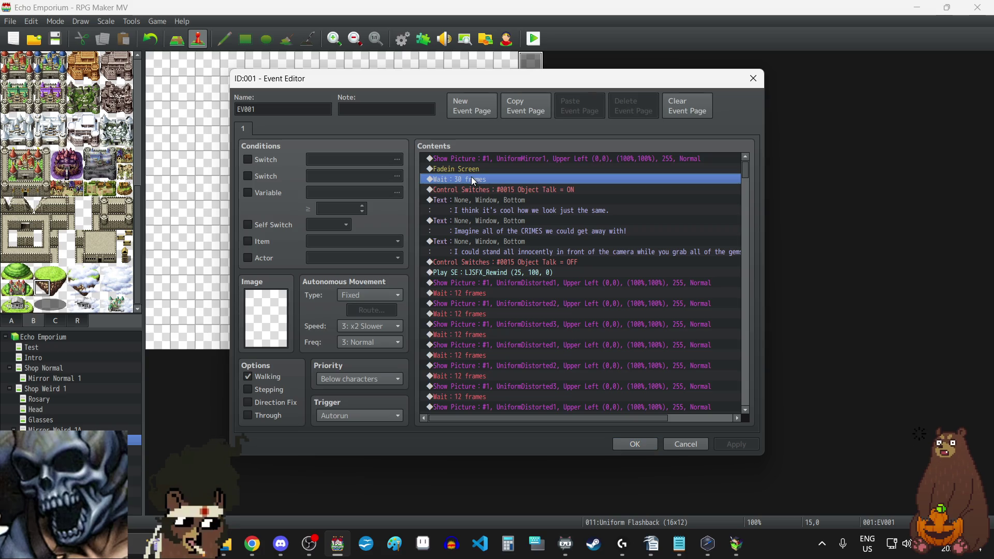
{"action": "key", "text": "Delete"}
{"action": "left_click", "coordinate": [490, 191]}
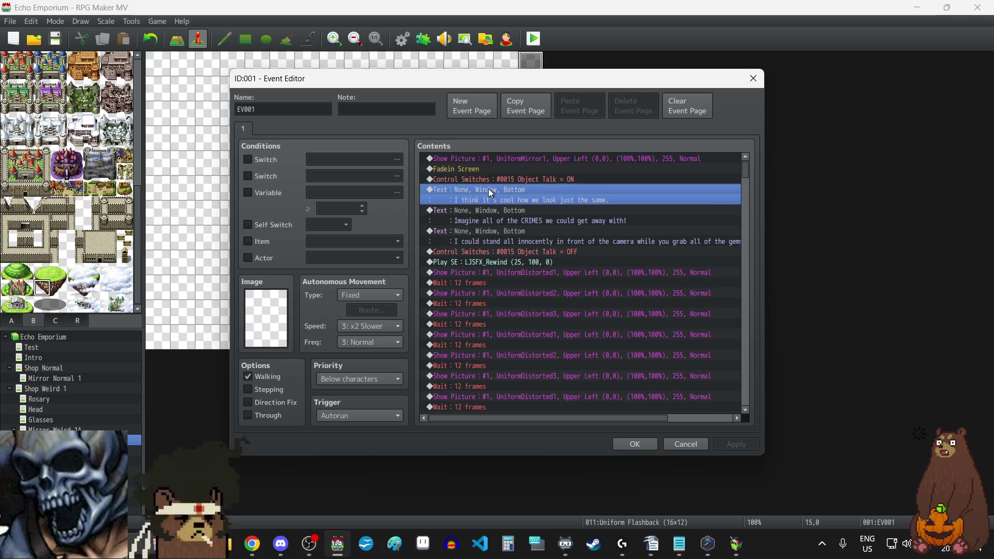
{"action": "left_click", "coordinate": [478, 217]}
{"action": "left_click", "coordinate": [477, 187]}
{"action": "key", "text": "Insert"}
{"action": "left_click", "coordinate": [642, 161]}
{"action": "type", "text": "30"}
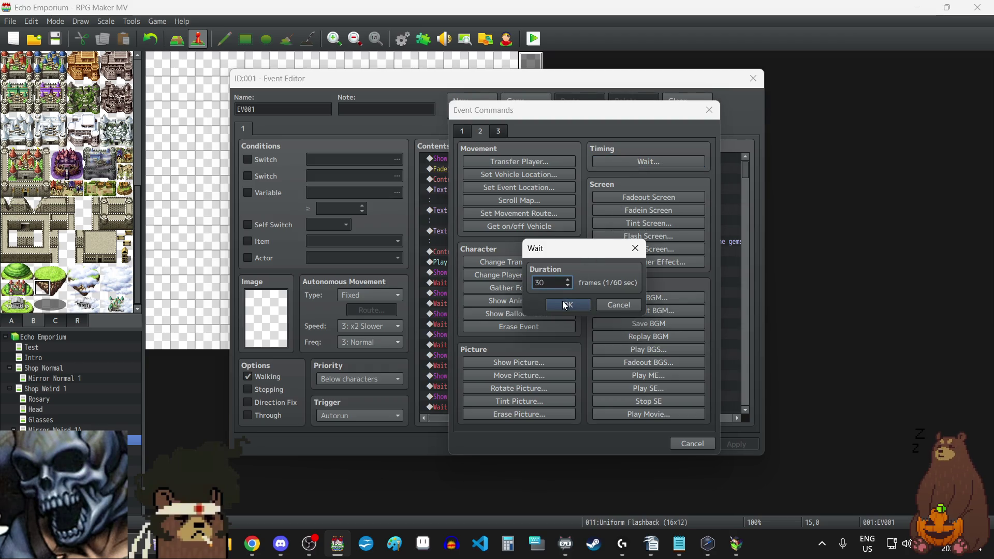
{"action": "left_click", "coordinate": [566, 304]}
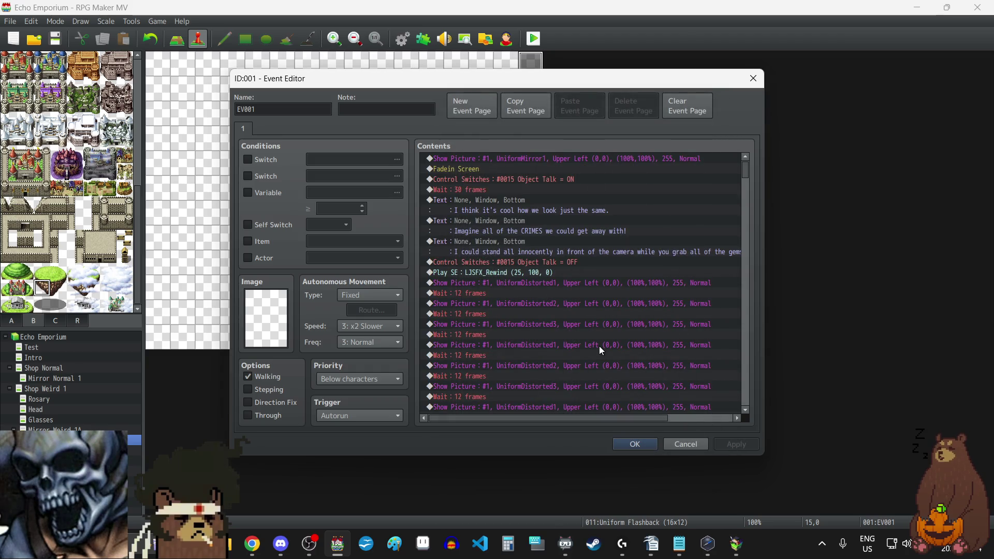
{"action": "left_click", "coordinate": [627, 446]}
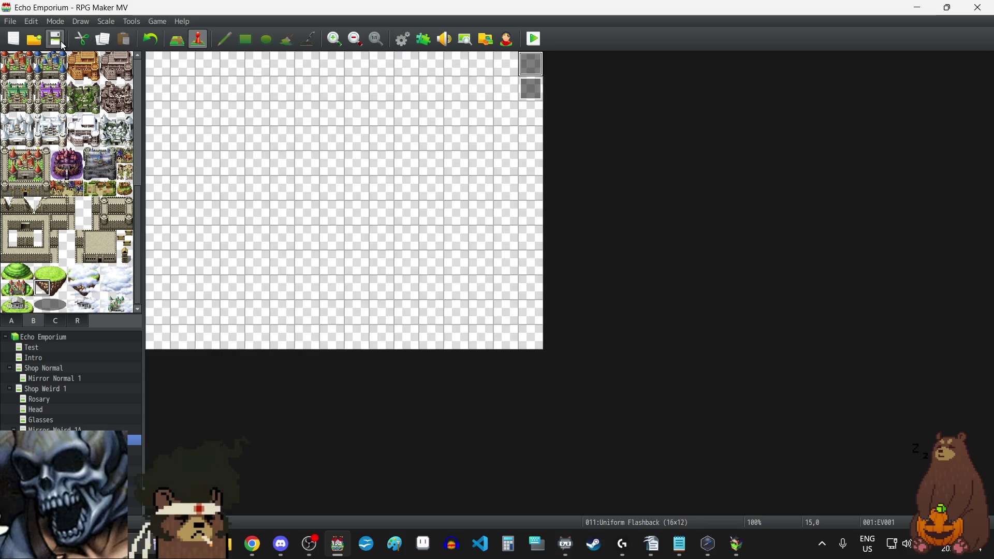
Step: Close the old game window and relaunch Playtest to get a fresh title screen
{"action": "left_click", "coordinate": [534, 38]}
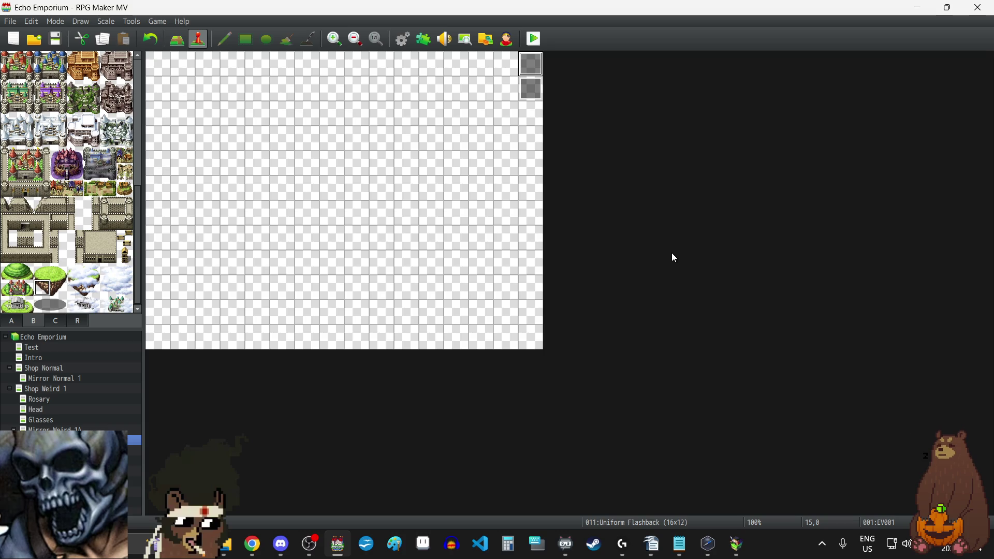
{"action": "left_click", "coordinate": [736, 543]}
{"action": "left_click", "coordinate": [734, 74]}
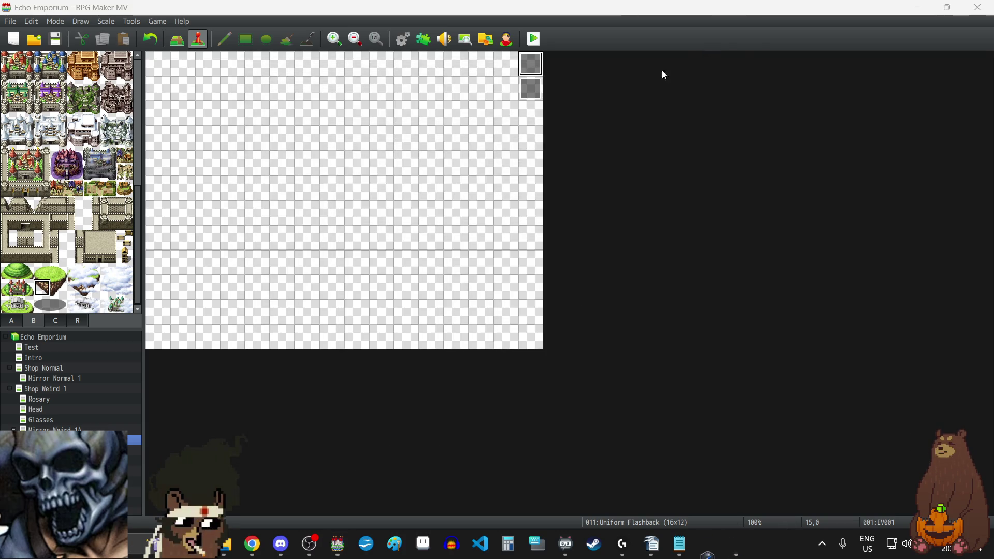
{"action": "left_click", "coordinate": [534, 39]}
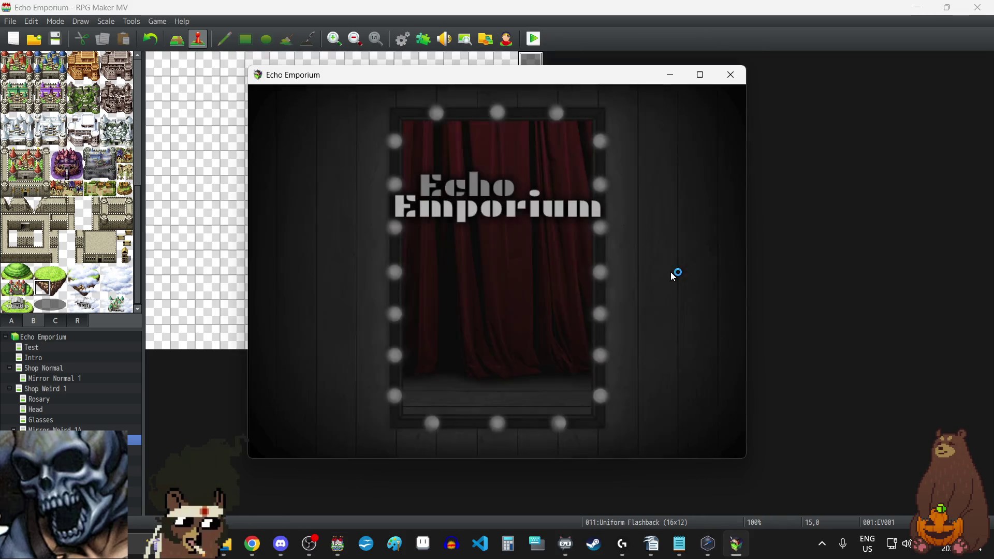
Step: Switch the game to fullscreen and continue from the File 7 save
{"action": "key", "text": "F4"}
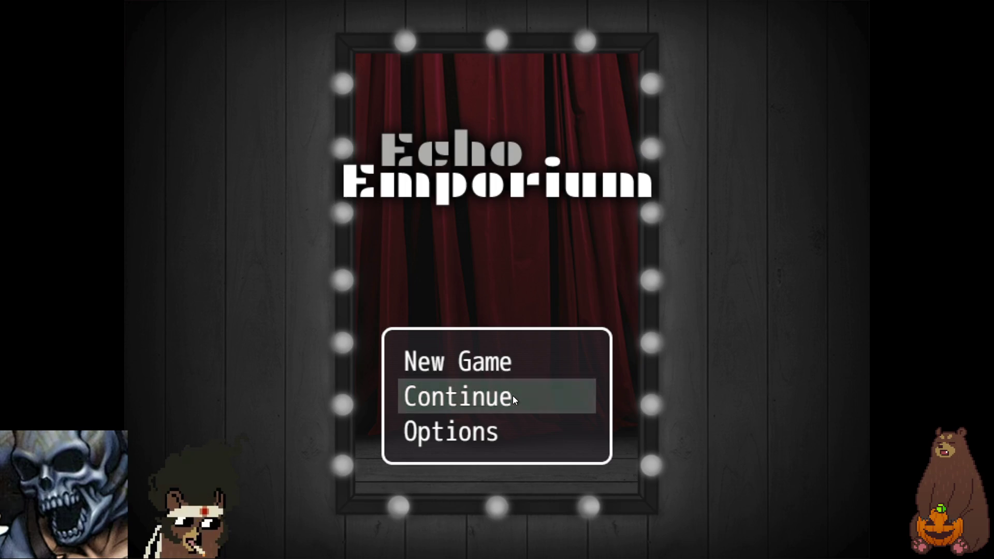
{"action": "left_click", "coordinate": [513, 396]}
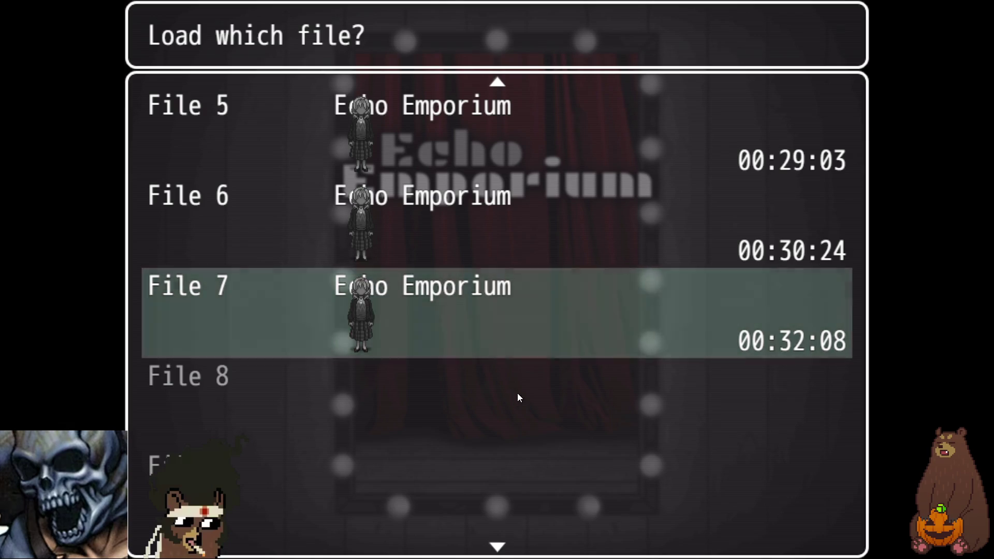
{"action": "left_click", "coordinate": [585, 310]}
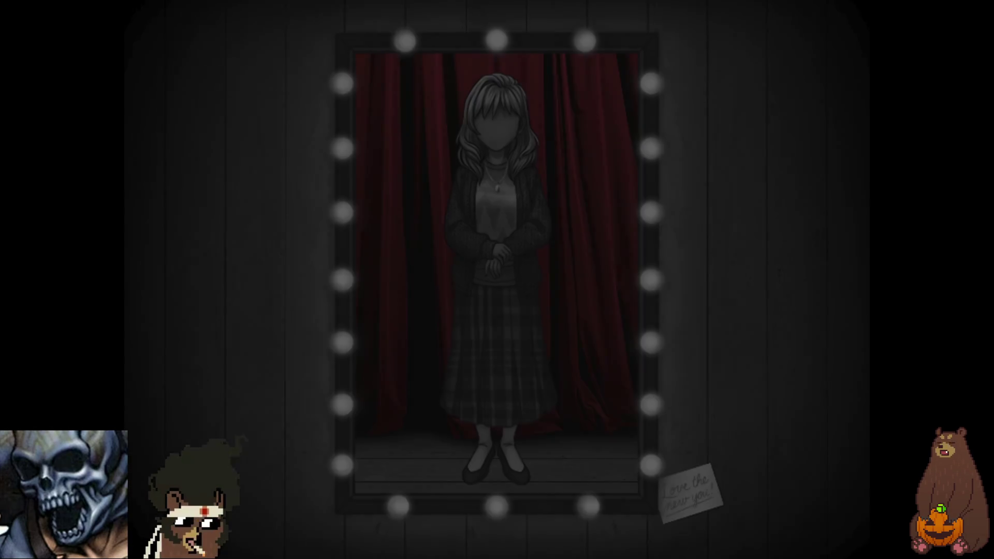
Step: Advance the three opening mirror-scene messages until the screen fades to black
{"action": "key", "text": "Return"}
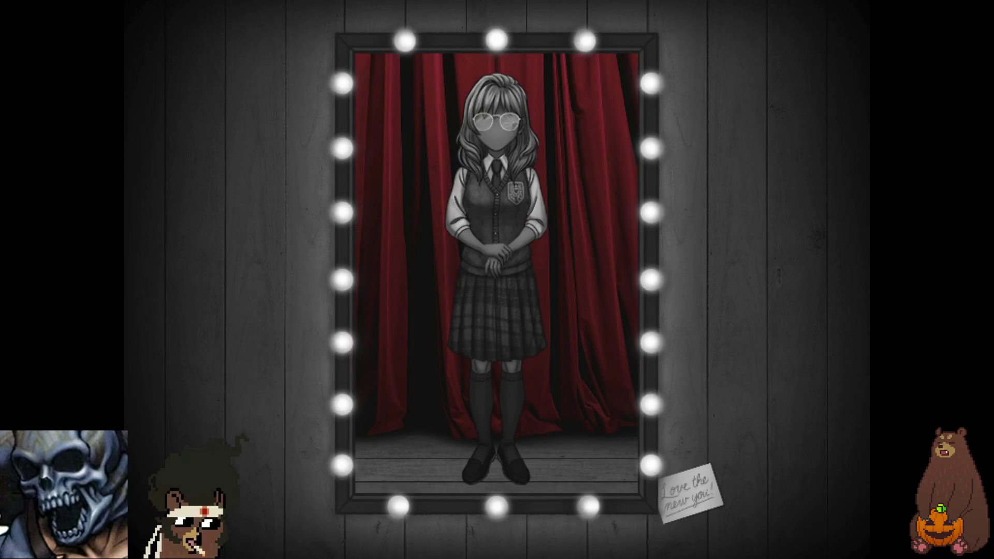
{"action": "key", "text": "Return"}
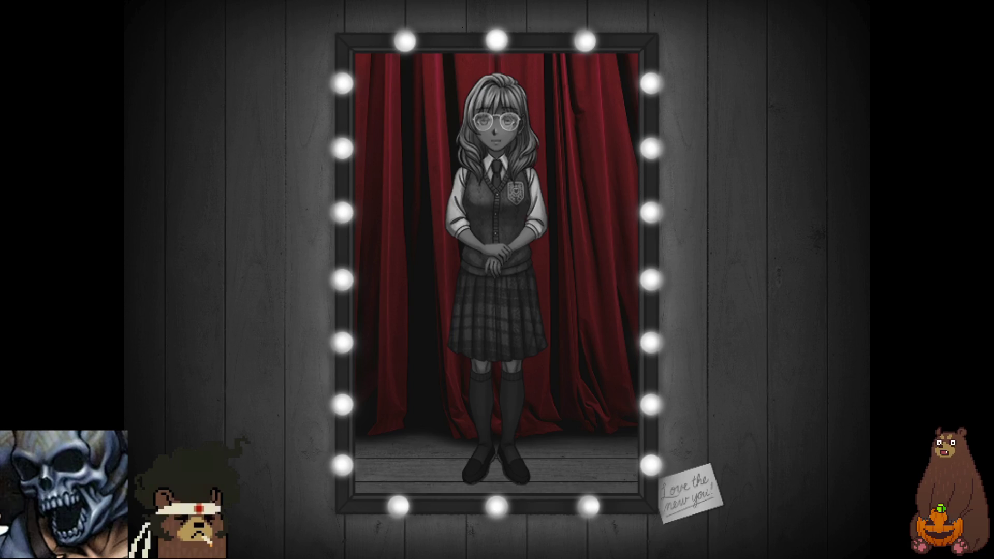
{"action": "key", "text": "Return"}
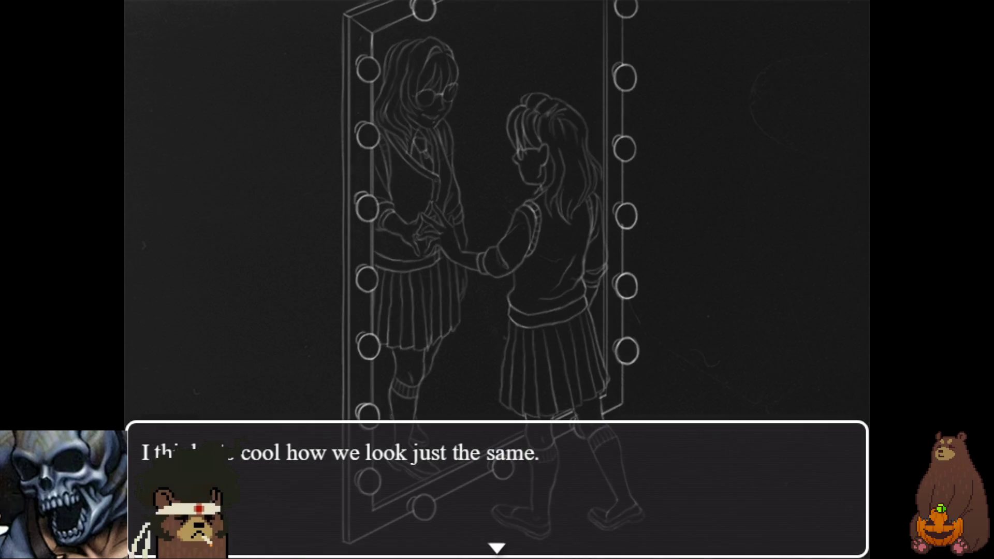
Step: Advance three flashback dialogue lines to check the new wait timing
{"action": "key", "text": "Return"}
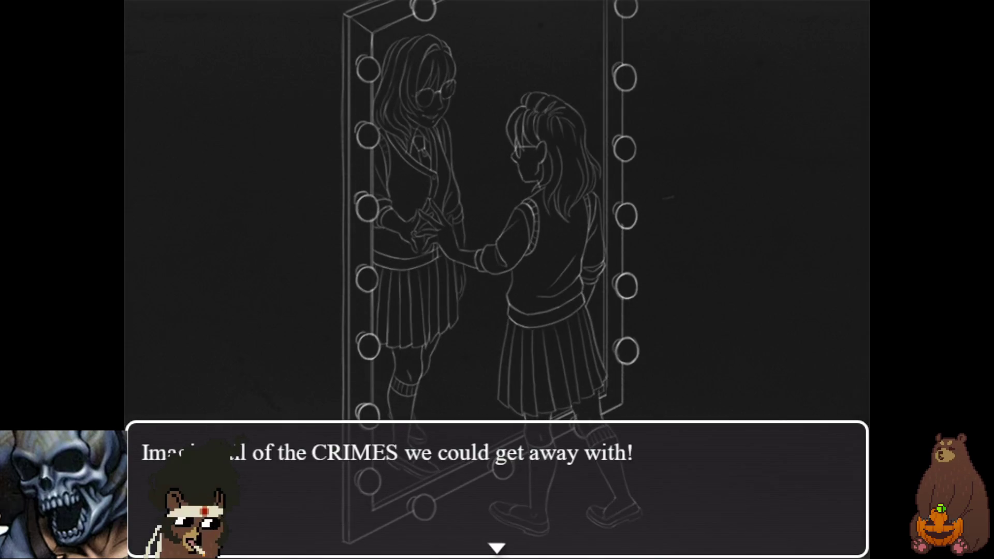
{"action": "key", "text": "Return"}
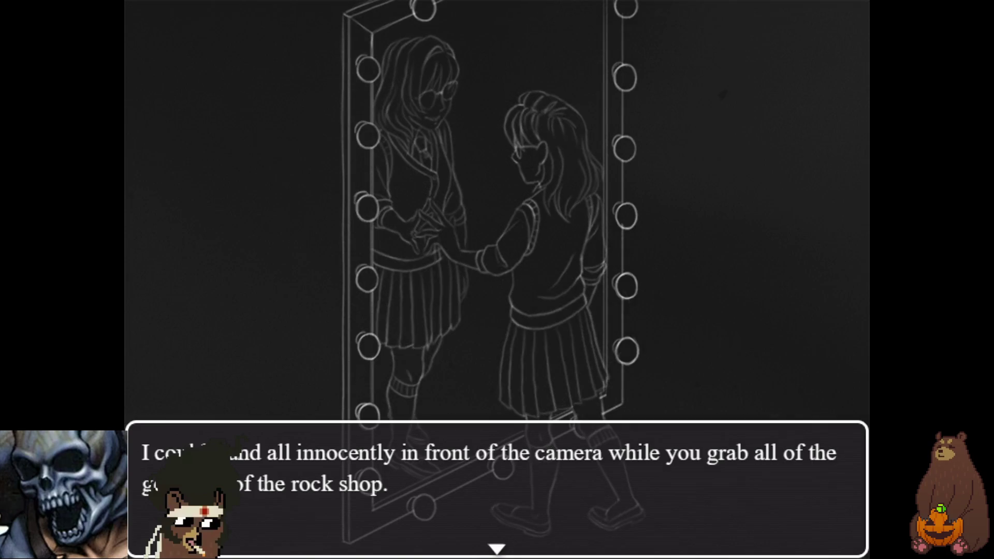
{"action": "key", "text": "Return"}
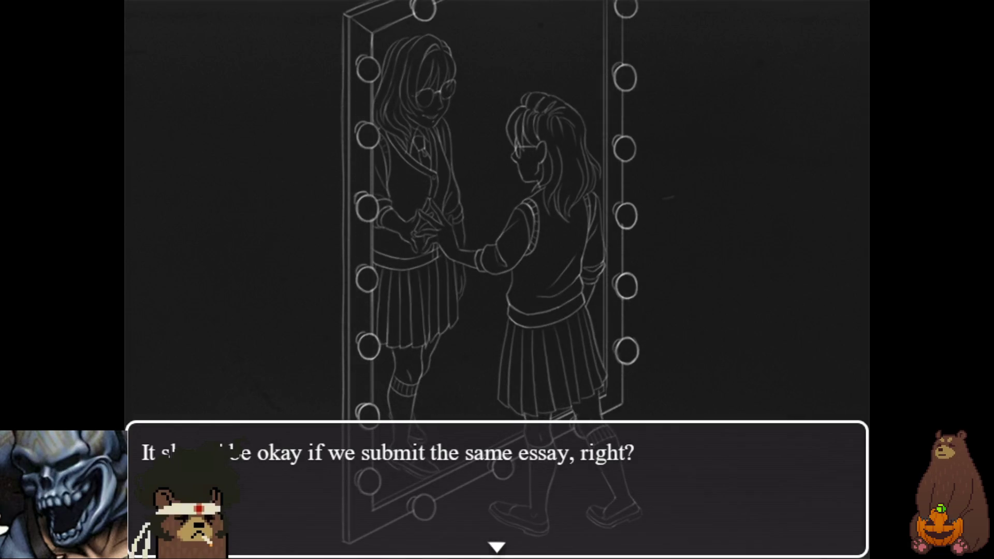
Step: Advance the twins' mirror conversation through the glitch transition until the mirror shatters
{"action": "key", "text": "Return"}
{"action": "key", "text": "Return"}
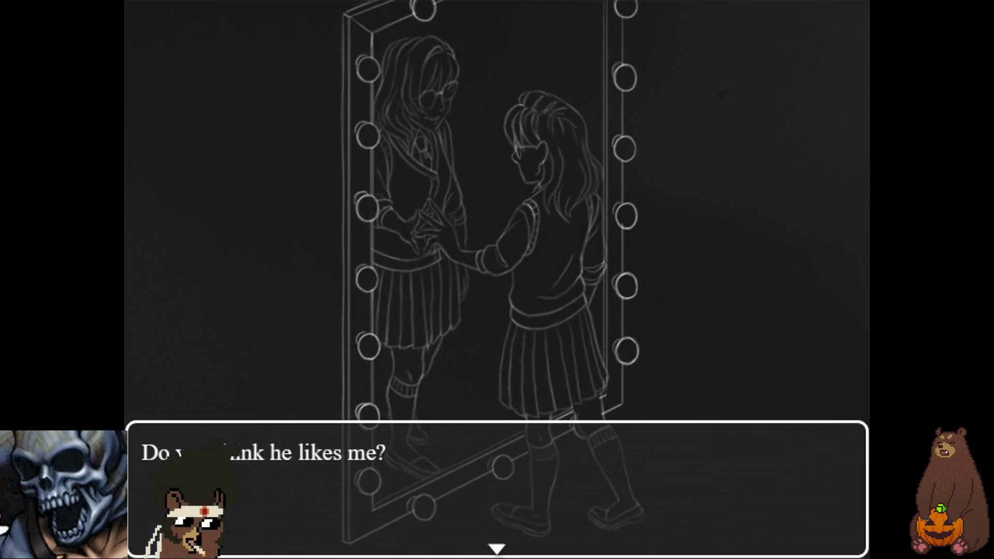
{"action": "key", "text": "Return"}
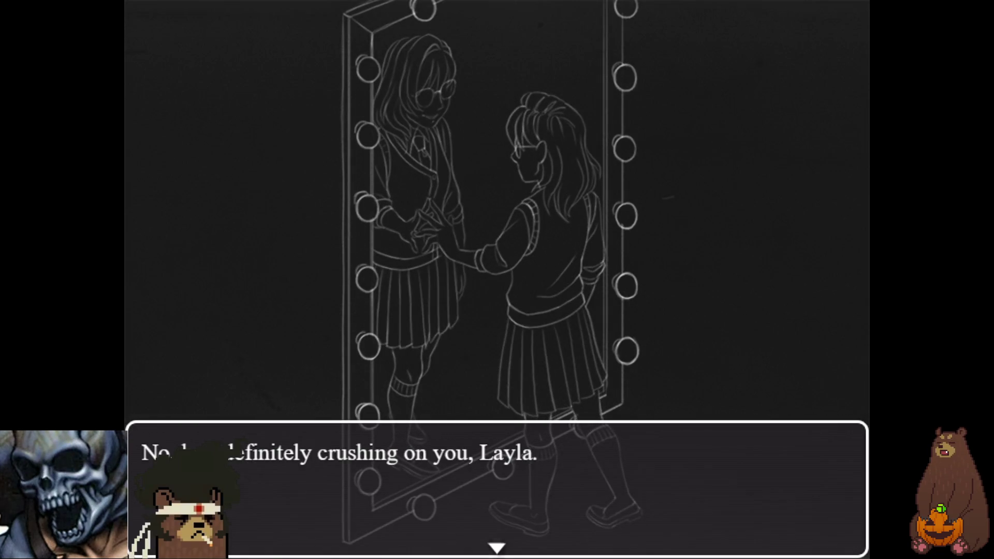
{"action": "key", "text": "Return"}
{"action": "key", "text": "Return"}
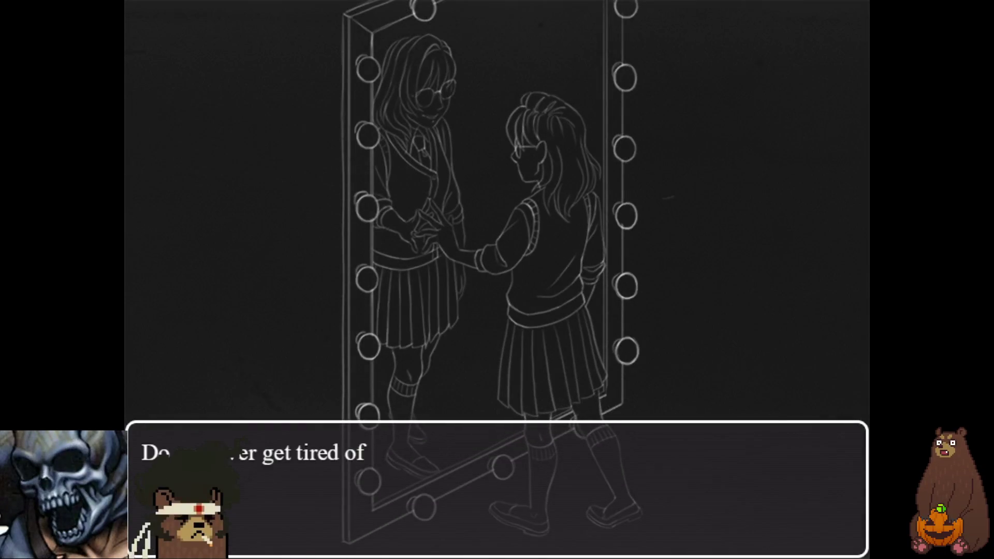
{"action": "key", "text": "Return"}
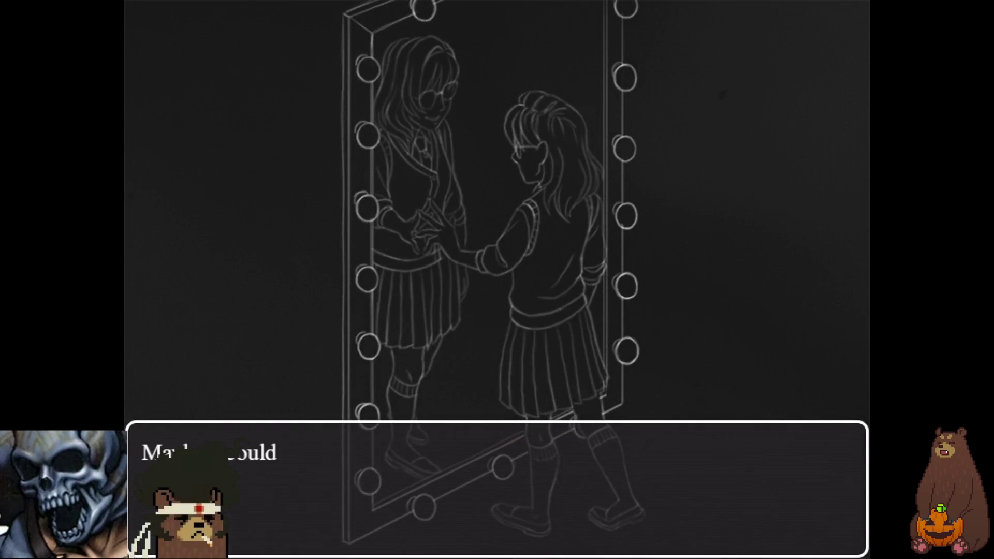
{"action": "key", "text": "Return"}
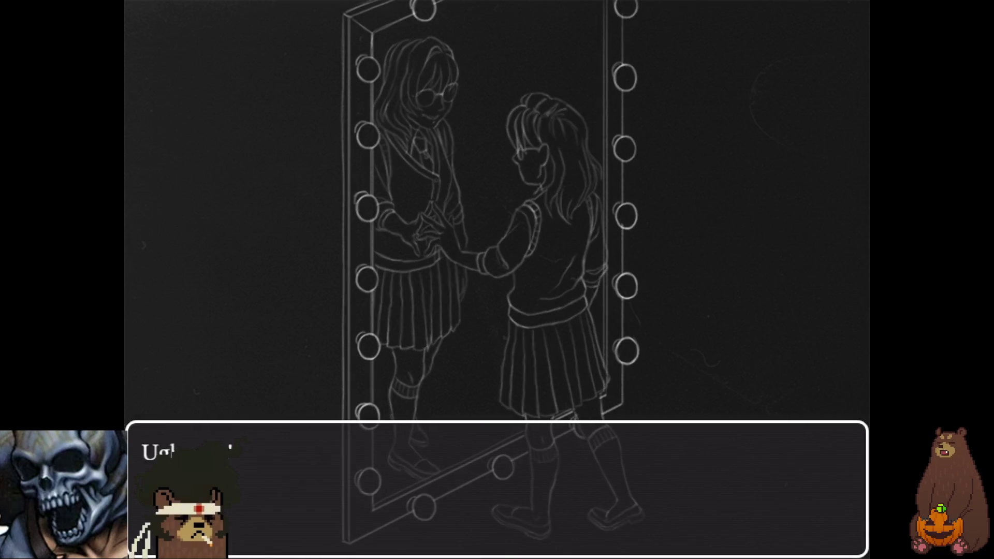
{"action": "key", "text": "Return"}
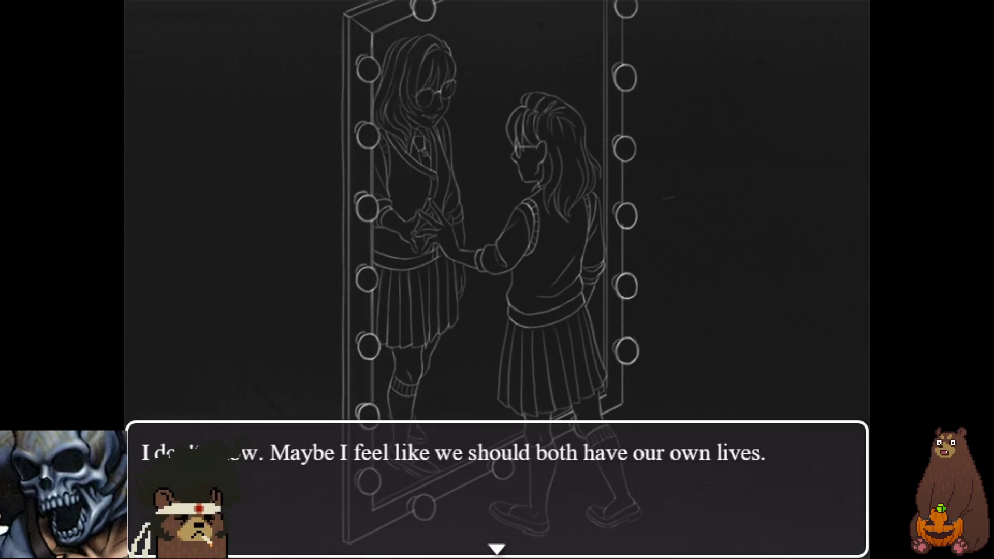
{"action": "key", "text": "Return"}
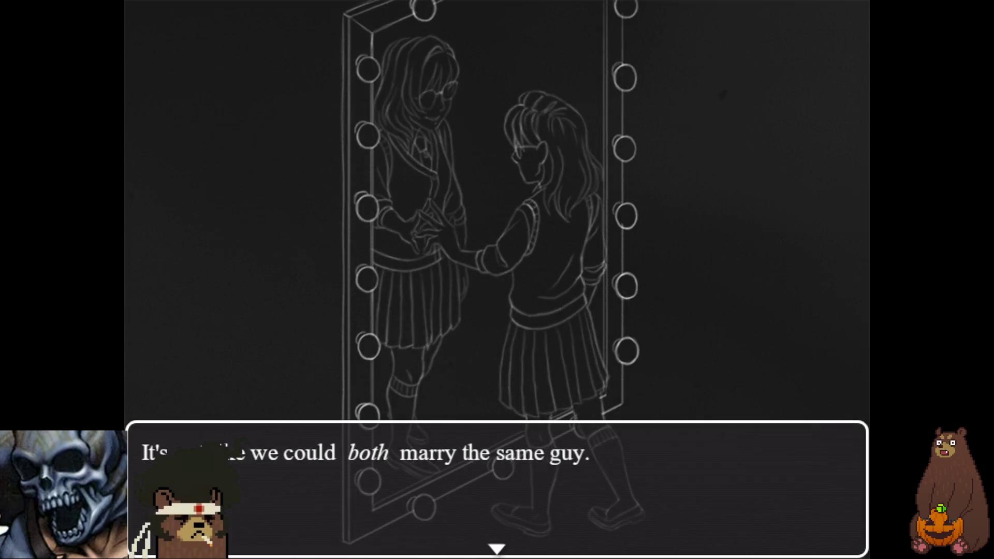
{"action": "key", "text": "Return"}
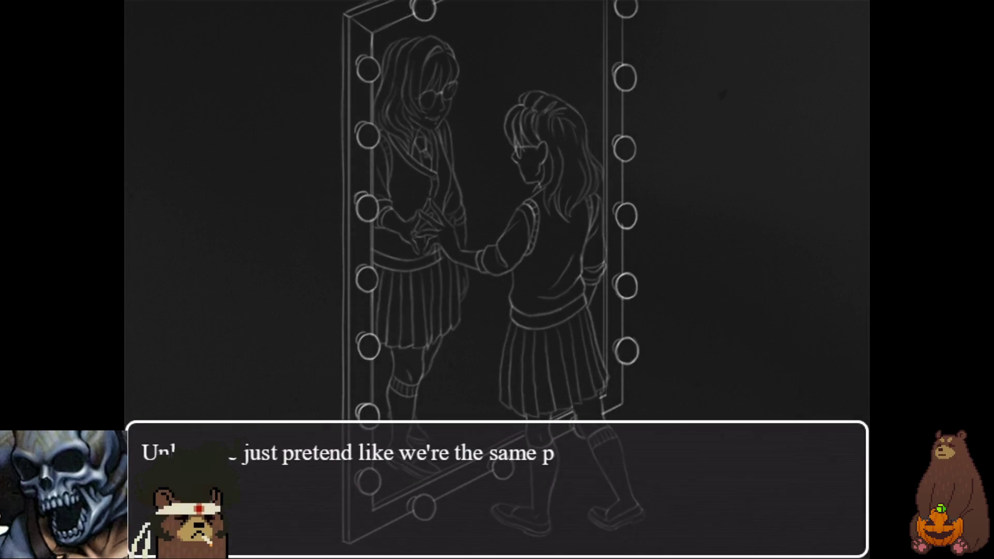
{"action": "key", "text": "Return"}
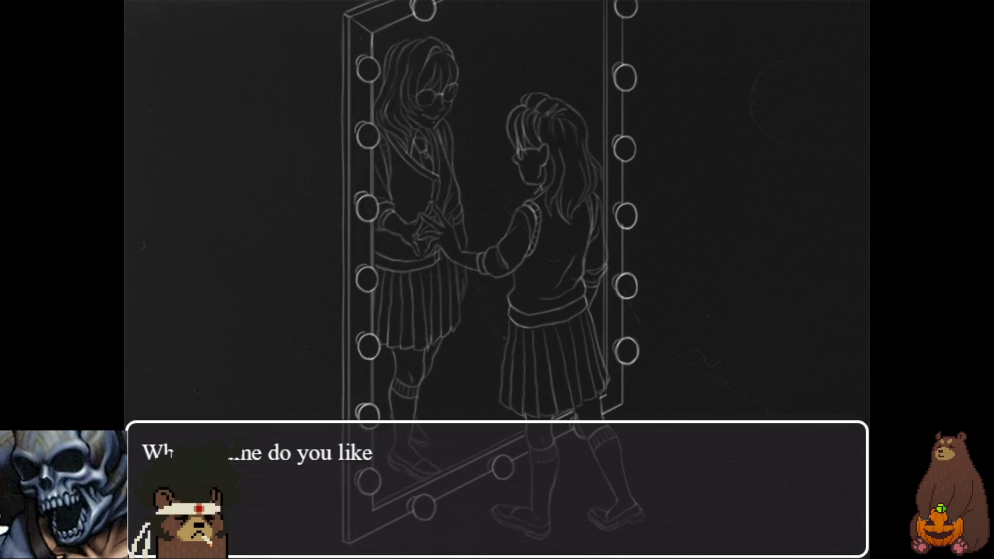
{"action": "key", "text": "Return"}
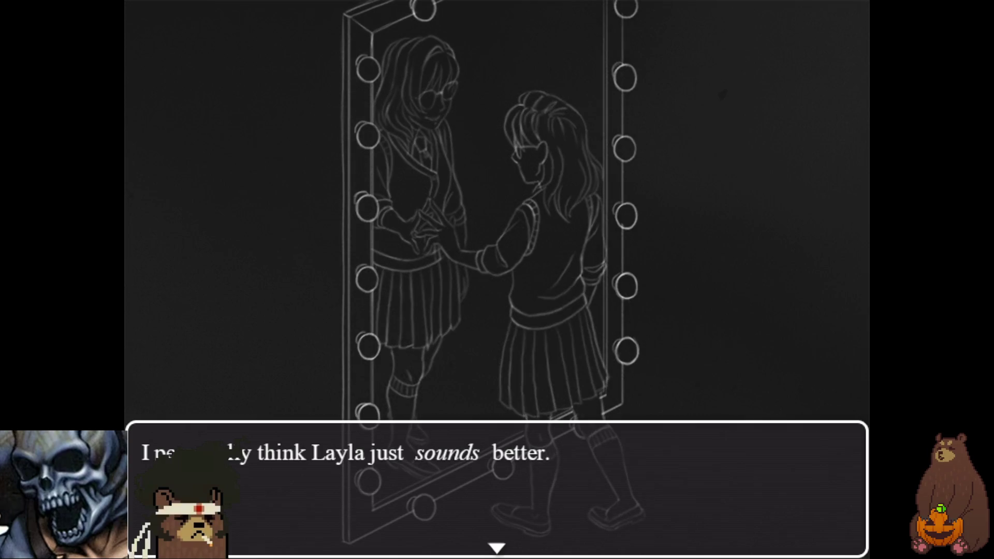
{"action": "key", "text": "Return"}
{"action": "key", "text": "Return"}
{"action": "key", "text": "Return"}
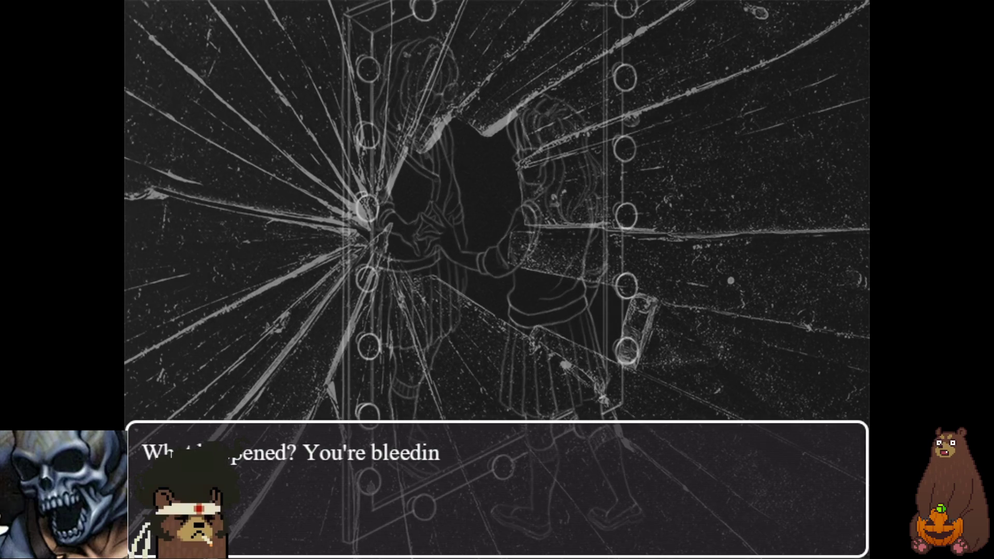
Step: Advance the broken-glasses dialogue past the flash, glitch and 'YOU CAN'T RUN FROM ME FOREVER' card
{"action": "key", "text": "Return"}
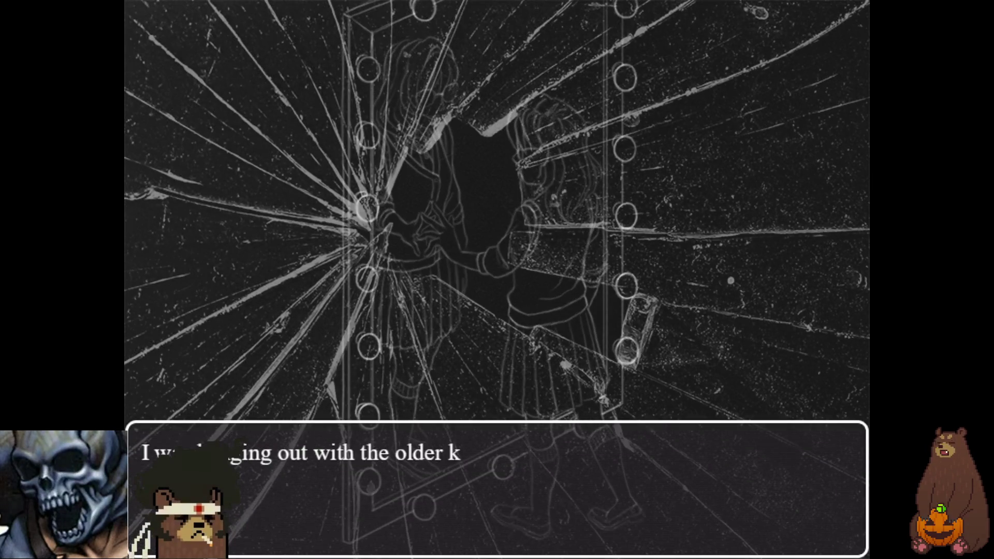
{"action": "key", "text": "Return"}
{"action": "key", "text": "Return"}
{"action": "key", "text": "Return"}
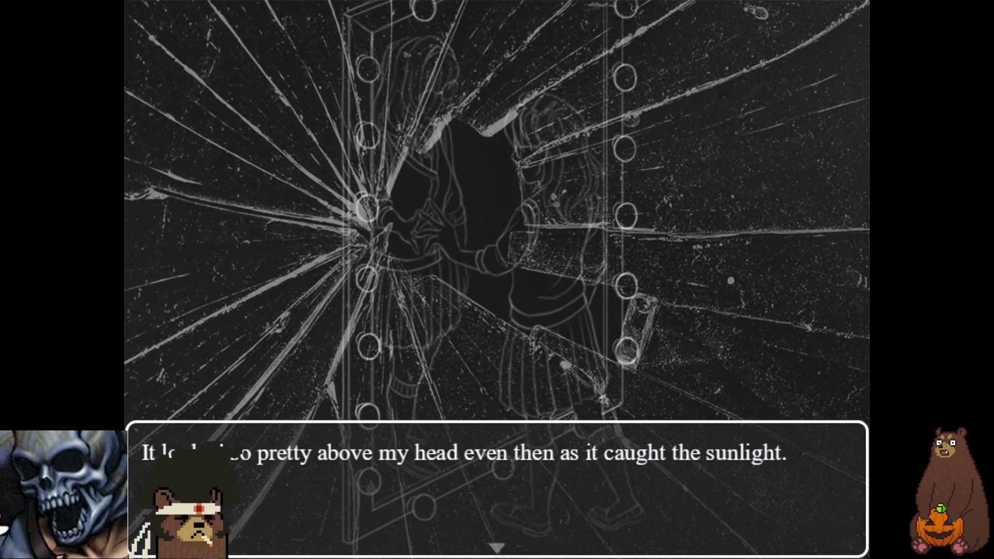
{"action": "key", "text": "Return"}
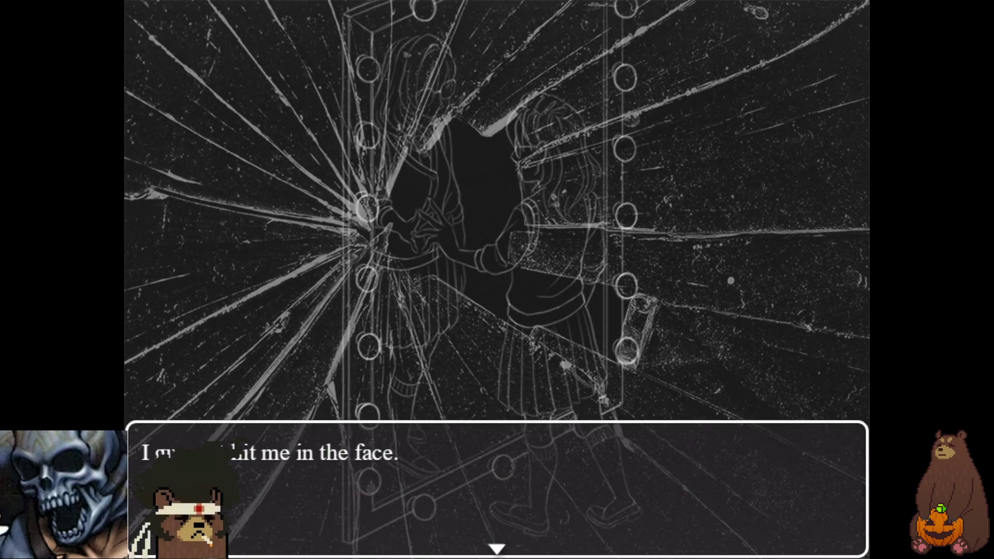
{"action": "key", "text": "Return"}
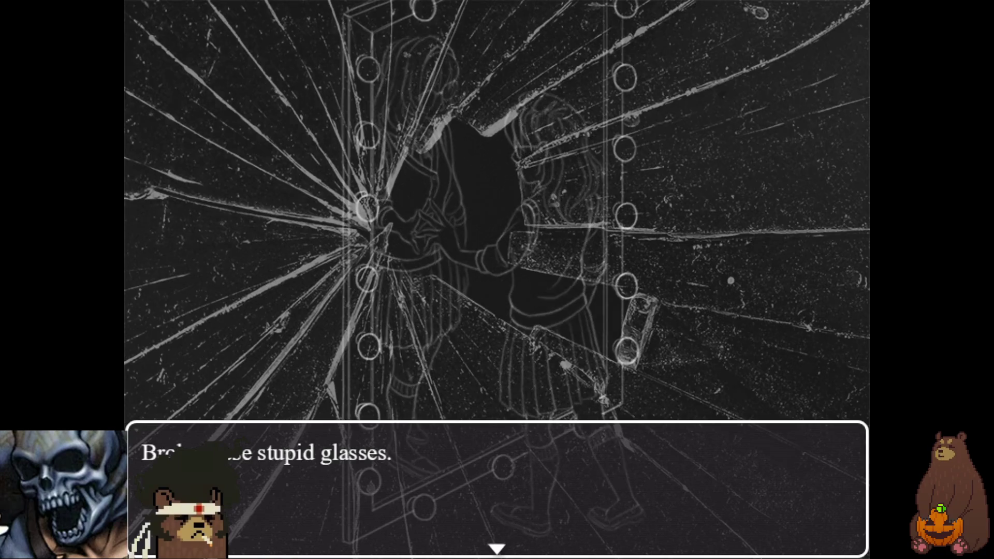
{"action": "key", "text": "Return"}
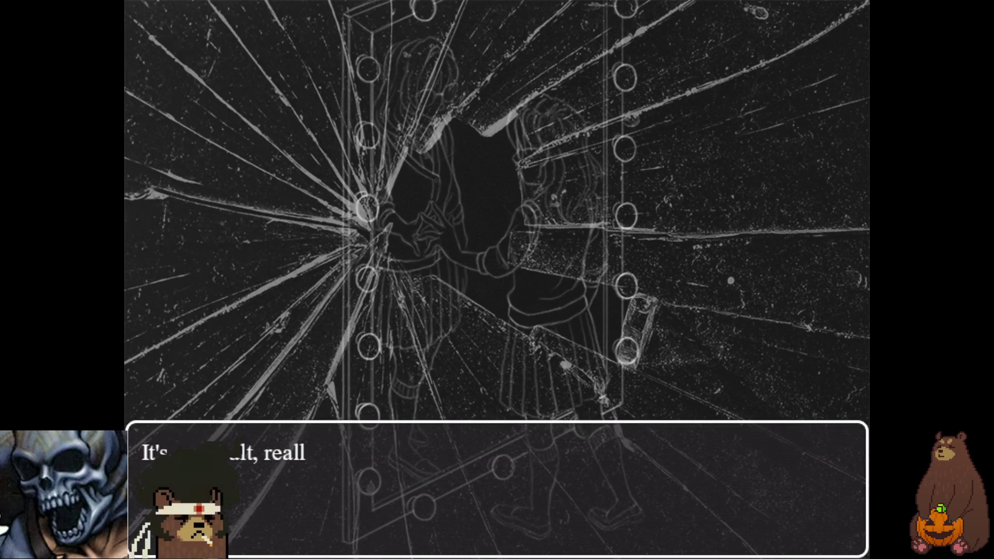
{"action": "key", "text": "Return"}
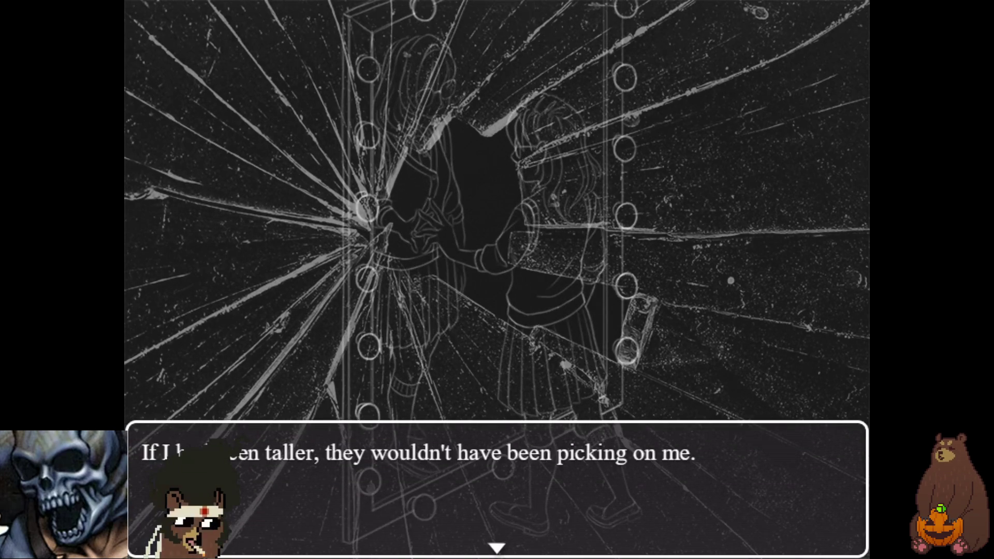
{"action": "key", "text": "Return"}
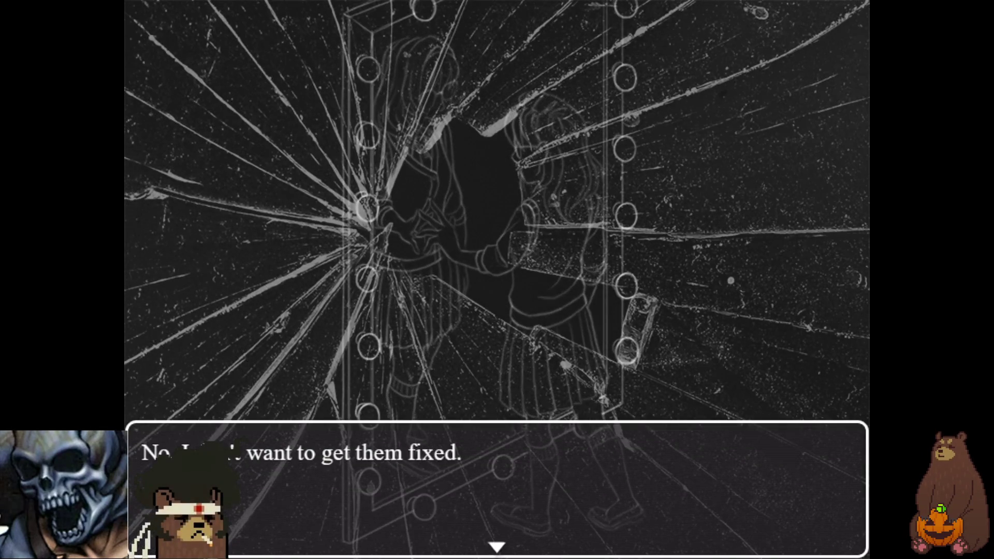
{"action": "key", "text": "Return"}
{"action": "key", "text": "Return"}
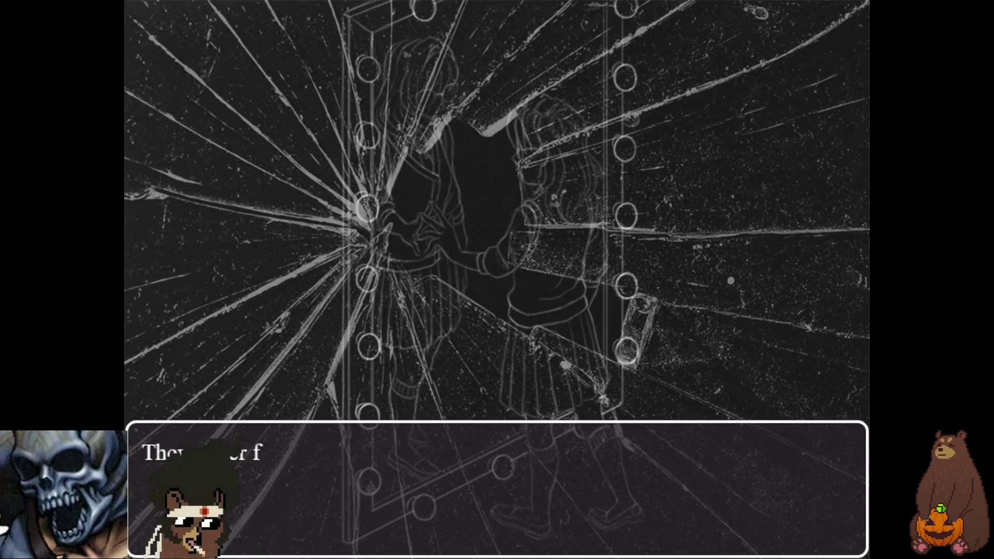
{"action": "key", "text": "Return"}
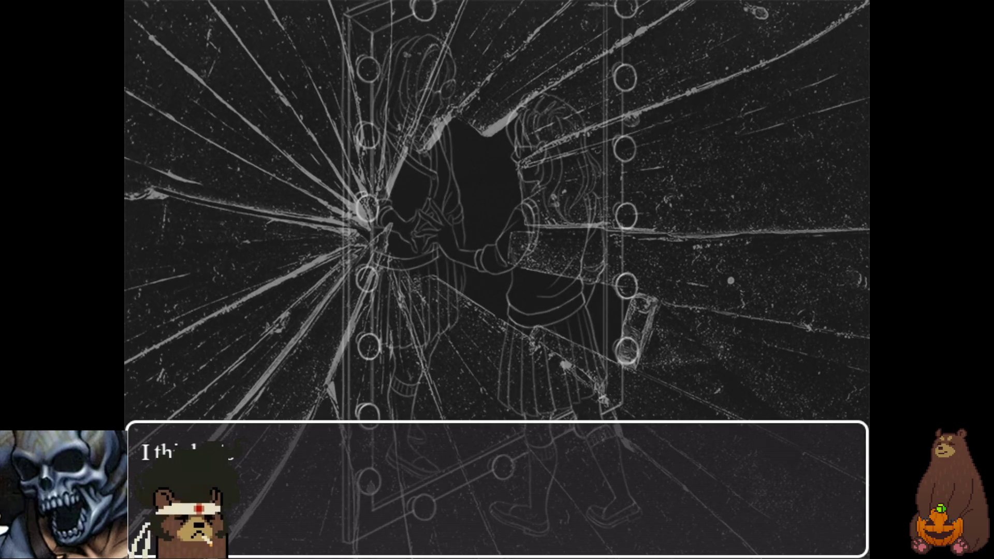
{"action": "key", "text": "Return"}
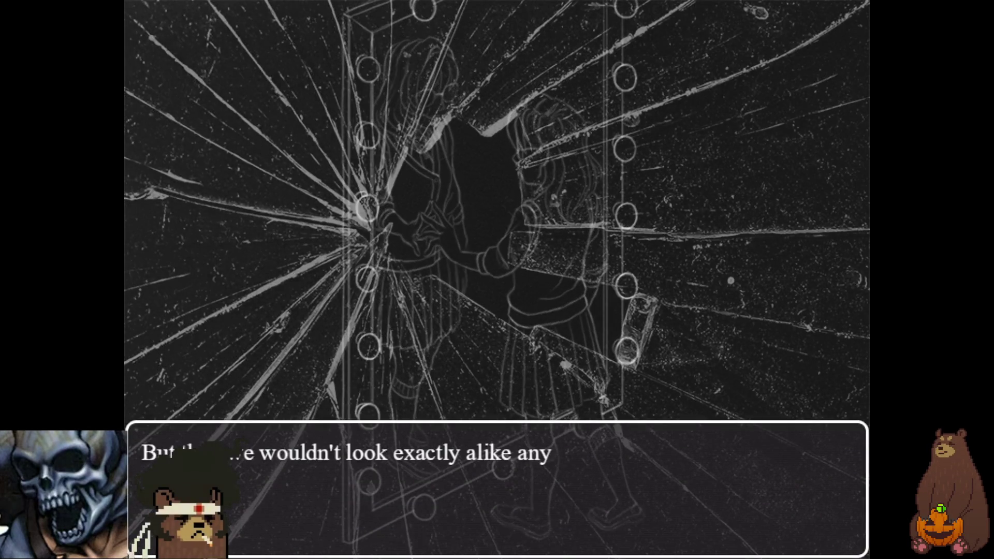
{"action": "key", "text": "Return"}
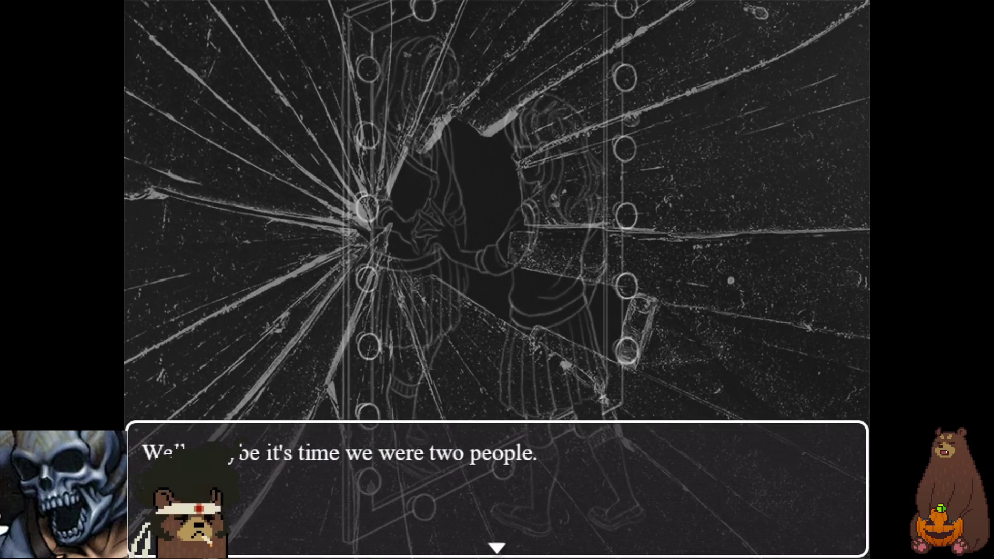
{"action": "key", "text": "Return"}
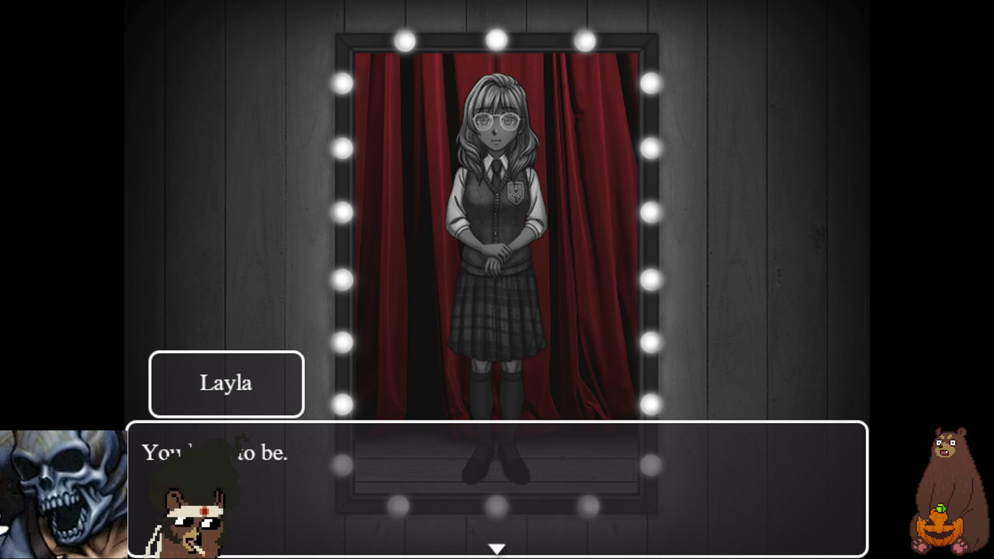
Step: Advance Layla's mirror dialogue through the vanishing glasses, outfit change and 'I could be' cards
{"action": "key", "text": "Return"}
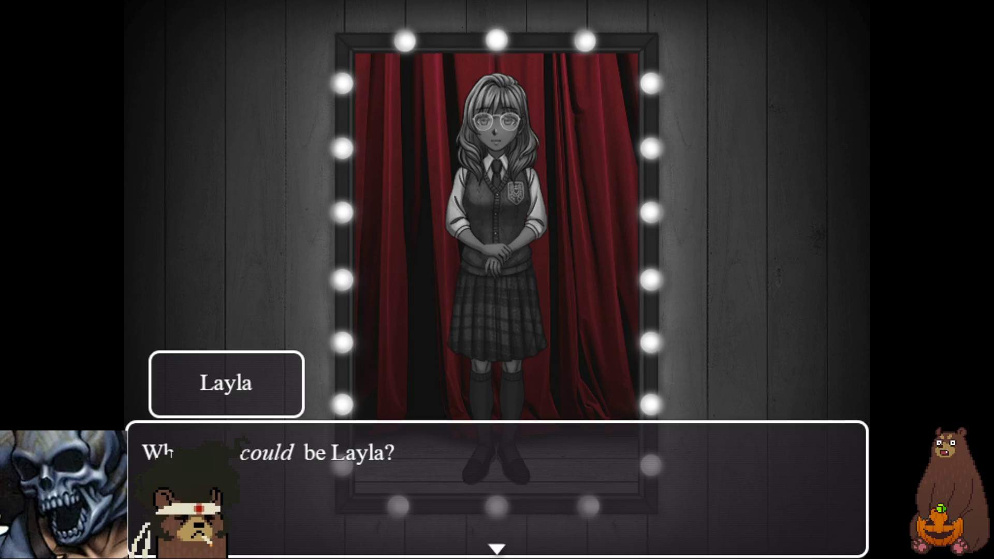
{"action": "key", "text": "Return"}
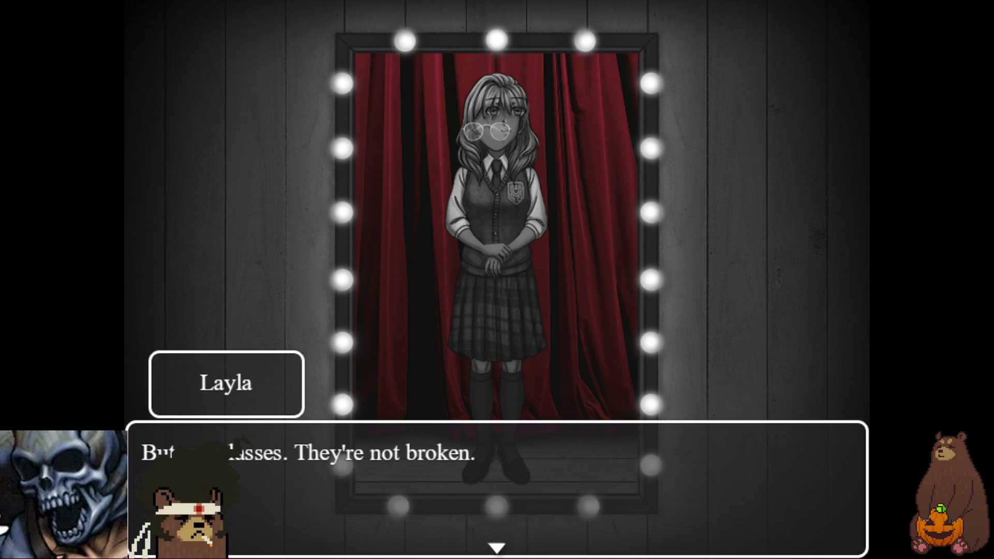
{"action": "key", "text": "Return"}
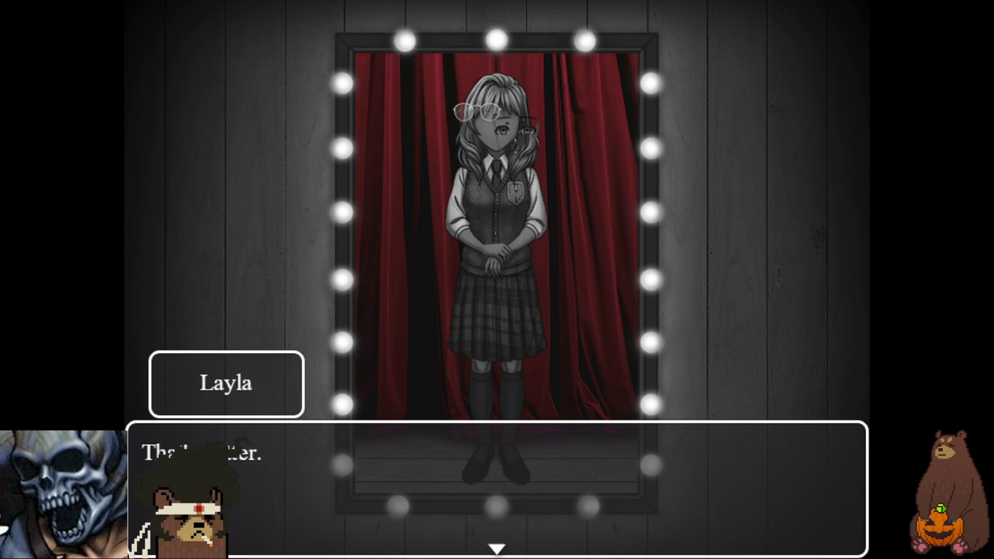
{"action": "key", "text": "Return"}
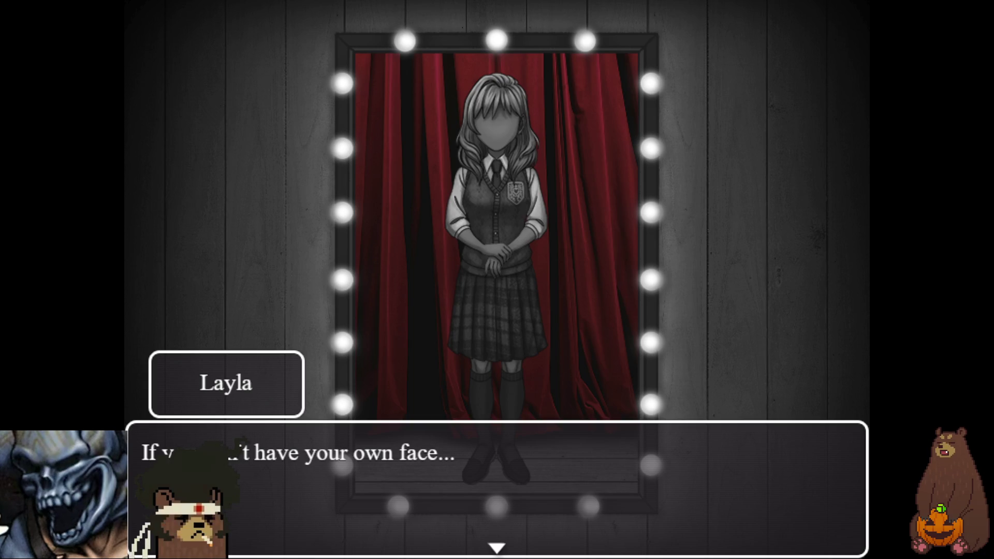
{"action": "key", "text": "Return"}
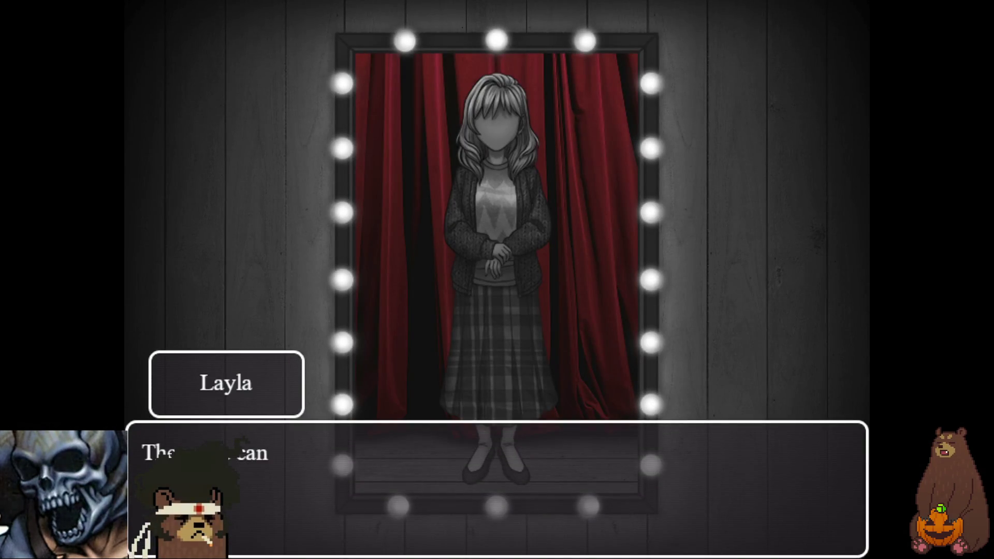
{"action": "key", "text": "Return"}
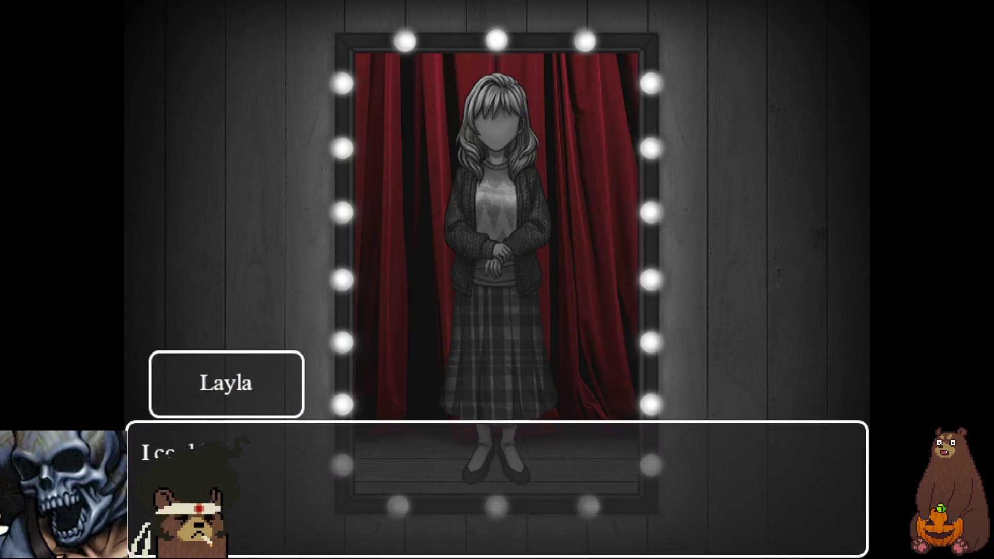
{"action": "key", "text": "Return"}
{"action": "key", "text": "Return"}
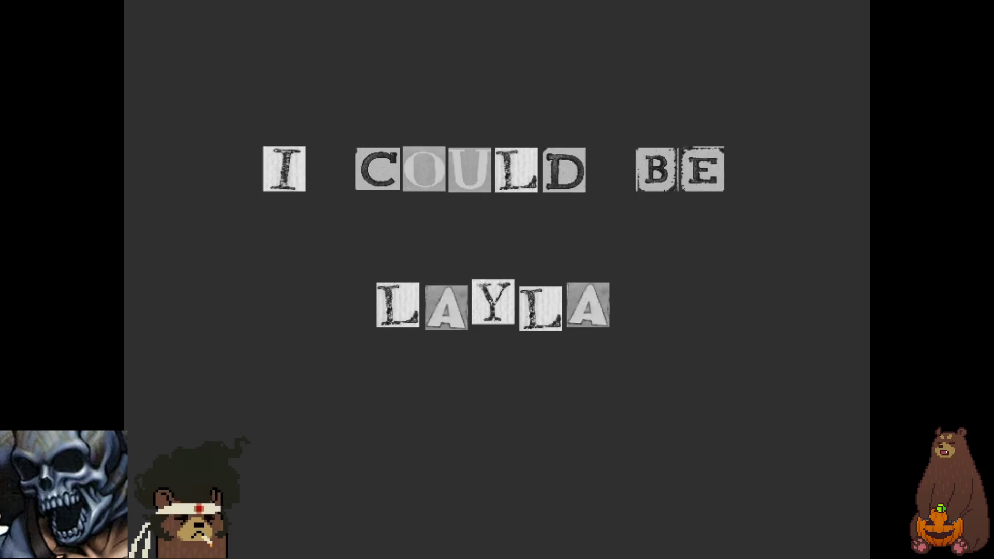
{"action": "key", "text": "Return"}
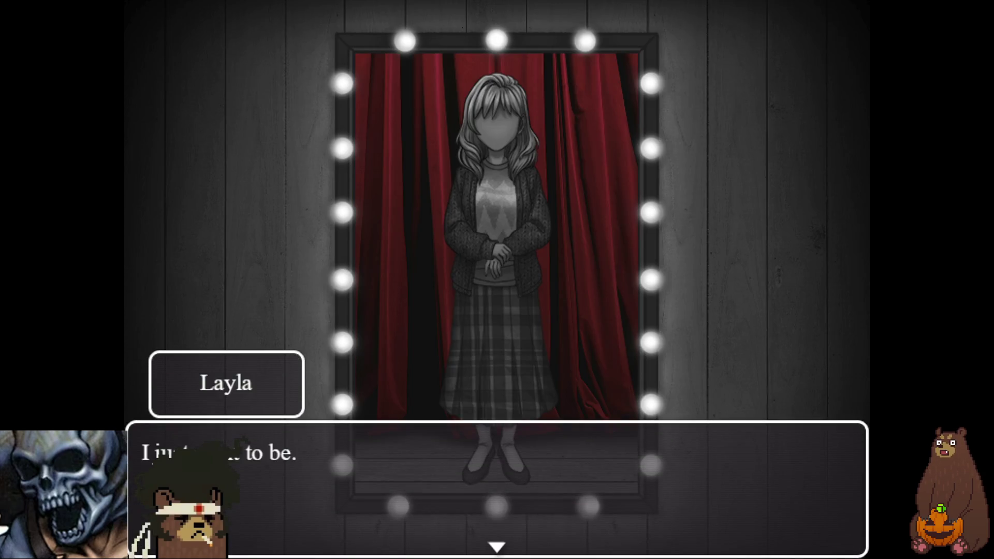
{"action": "key", "text": "Return"}
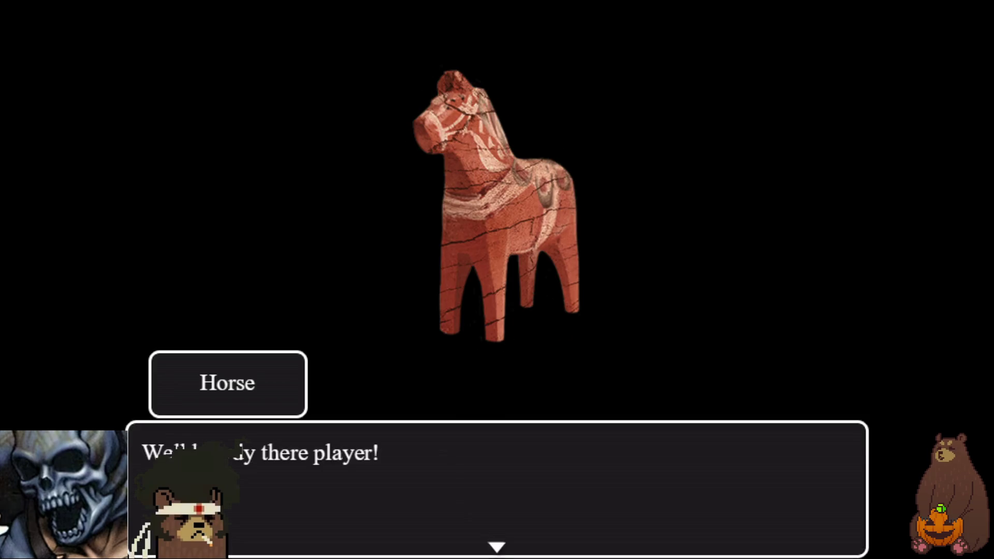
Step: Dismiss the horse's last dialogue and return the playtest to windowed mode at the title screen
{"action": "key", "text": "Return"}
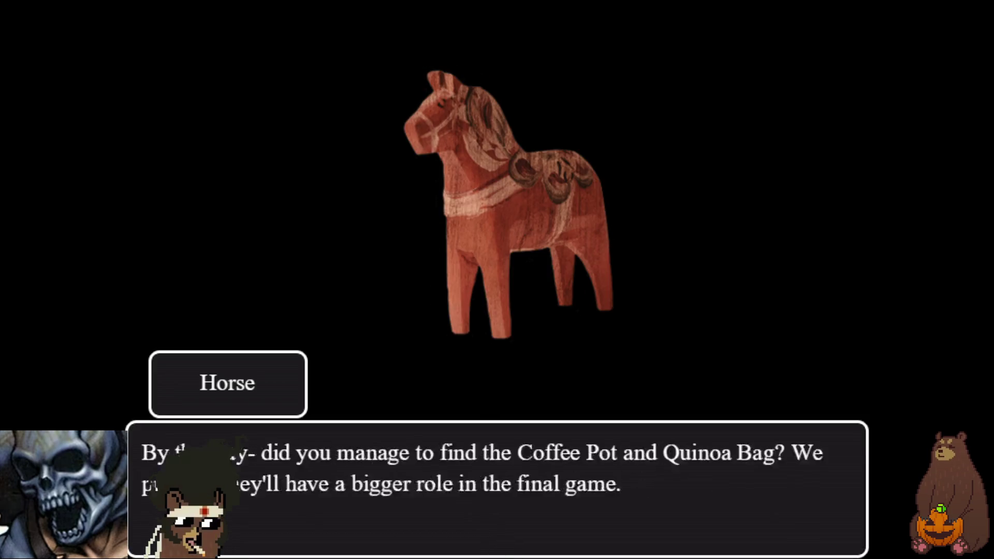
{"action": "key", "text": "Return"}
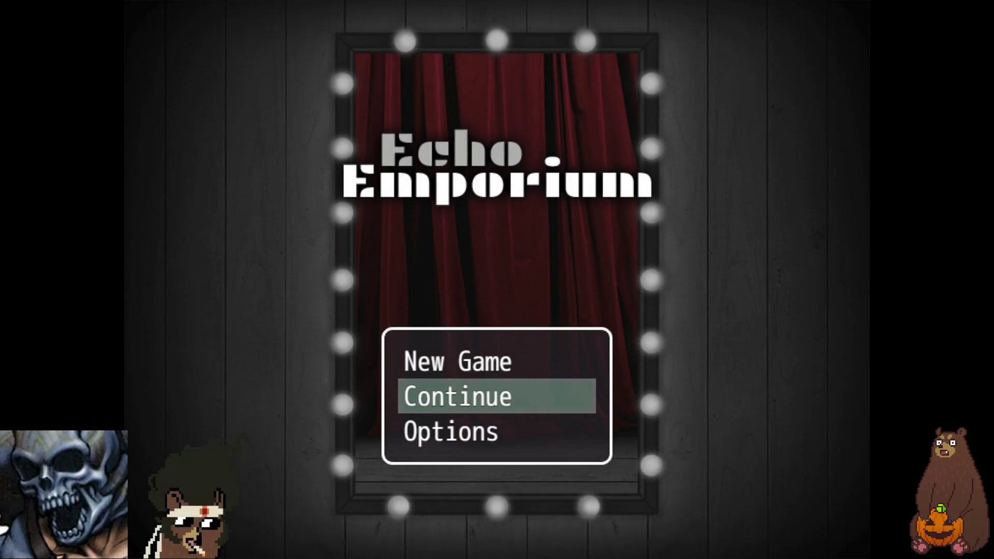
{"action": "key", "text": "F4"}
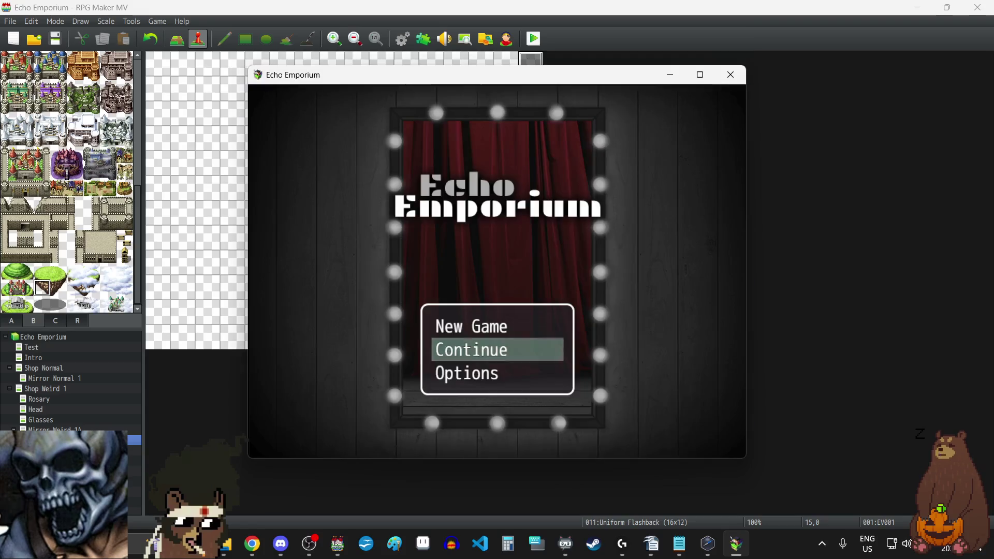
Step: Close the playtest, open the Uniform Flashback event and drop the first rewind sound to 15% volume
{"action": "left_click", "coordinate": [731, 75]}
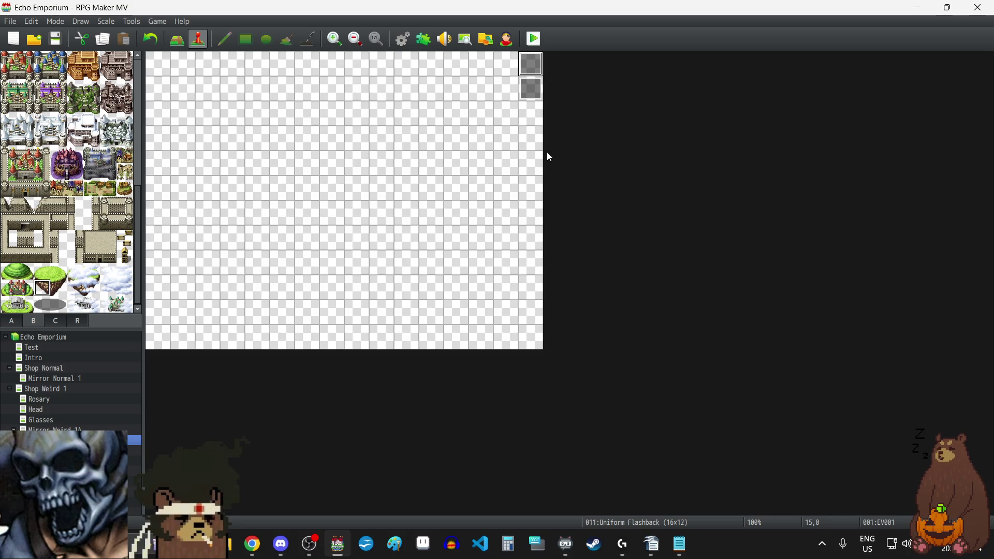
{"action": "double_click", "coordinate": [526, 66]}
{"action": "left_click", "coordinate": [529, 273]}
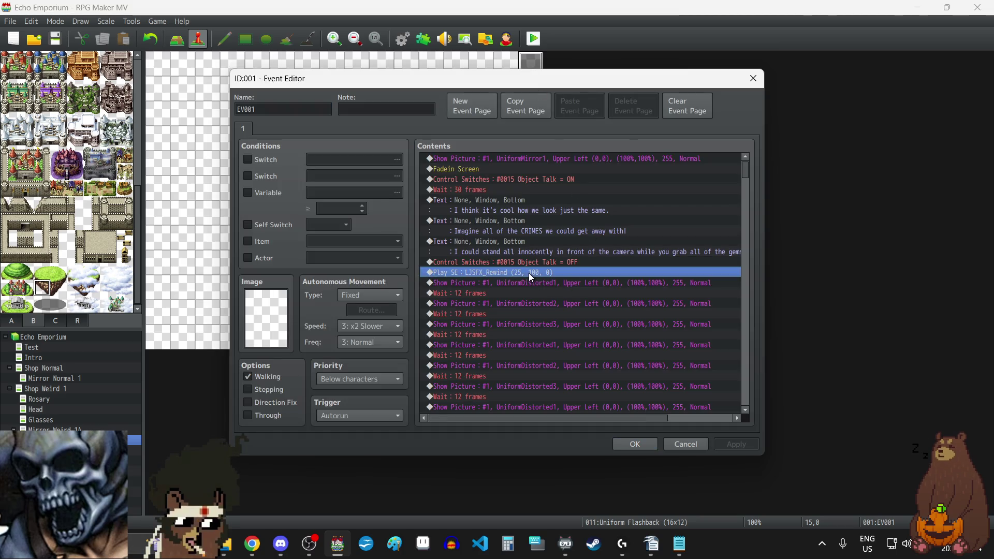
{"action": "double_click", "coordinate": [529, 273]}
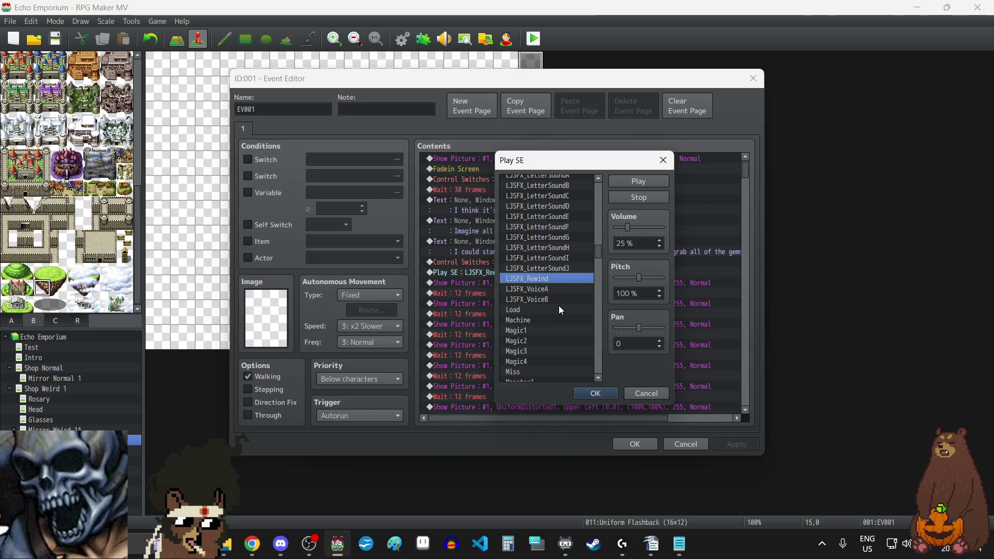
{"action": "left_click", "coordinate": [659, 247]}
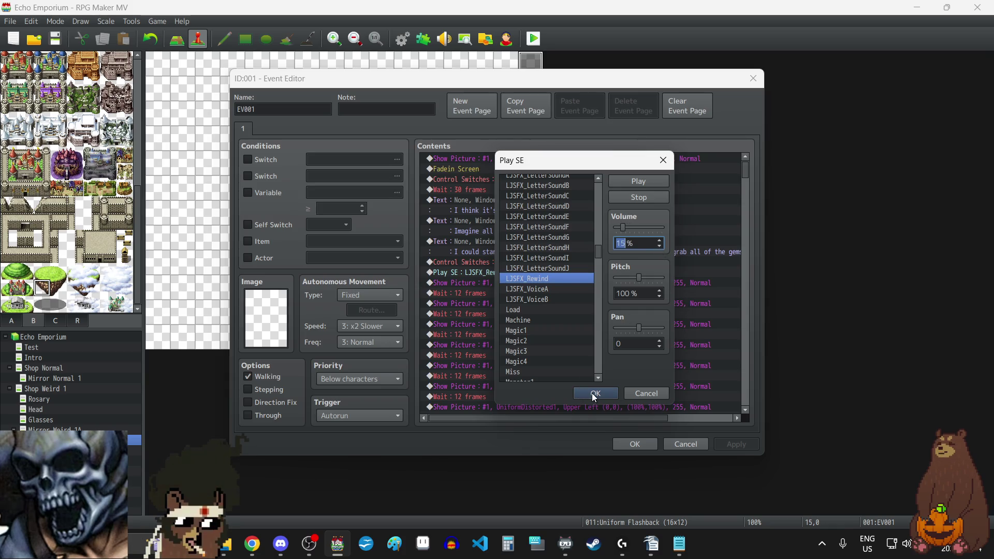
{"action": "left_click", "coordinate": [594, 394]}
Step: Lower the next two rewind sound effects to 15% volume
{"action": "scroll", "coordinate": [560, 318], "scroll_direction": "down", "scroll_amount": 5}
{"action": "left_click", "coordinate": [526, 266]}
{"action": "double_click", "coordinate": [525, 265]}
{"action": "left_click", "coordinate": [660, 247]}
{"action": "left_click", "coordinate": [661, 247]}
{"action": "left_click", "coordinate": [592, 393]}
{"action": "scroll", "coordinate": [634, 322], "scroll_direction": "down", "scroll_amount": 2}
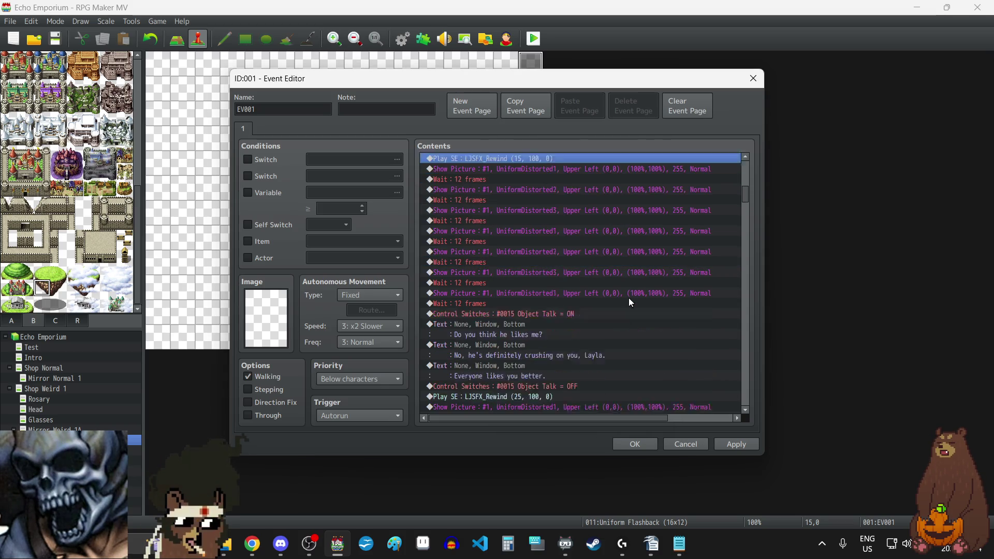
{"action": "scroll", "coordinate": [630, 302], "scroll_direction": "down", "scroll_amount": 4}
{"action": "double_click", "coordinate": [542, 280]}
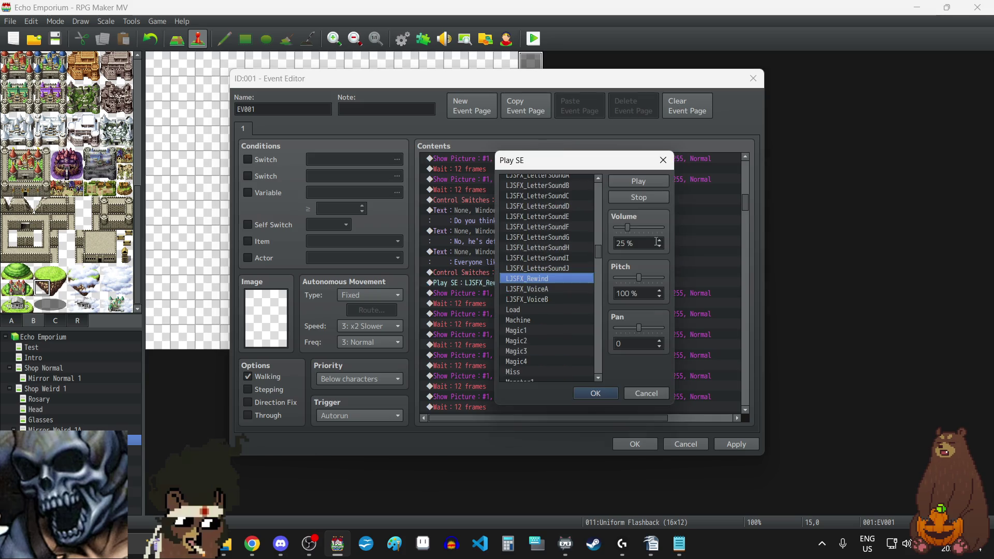
{"action": "left_click", "coordinate": [660, 247]}
{"action": "left_click", "coordinate": [660, 247]}
{"action": "left_click", "coordinate": [595, 394]}
Step: Lower the pitched-up rewind sound to 15%, leaving another rewind sound and LetterSoundD unchanged
{"action": "scroll", "coordinate": [608, 310], "scroll_direction": "down", "scroll_amount": 4}
{"action": "double_click", "coordinate": [520, 274]}
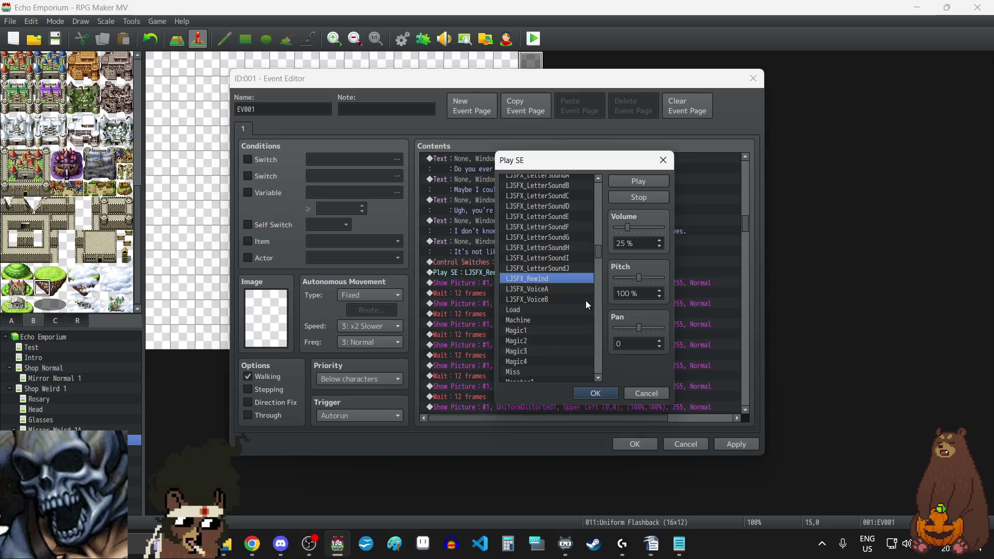
{"action": "left_click", "coordinate": [596, 393]}
{"action": "scroll", "coordinate": [629, 313], "scroll_direction": "down", "scroll_amount": 4}
{"action": "scroll", "coordinate": [630, 313], "scroll_direction": "down", "scroll_amount": 4}
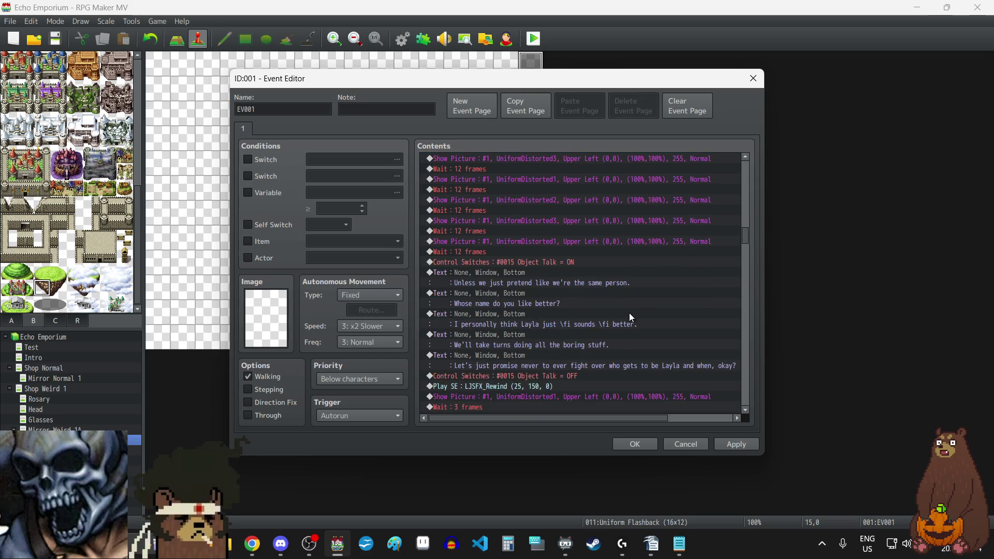
{"action": "double_click", "coordinate": [554, 324]}
{"action": "left_click", "coordinate": [660, 247]}
{"action": "left_click", "coordinate": [596, 393]}
{"action": "scroll", "coordinate": [632, 325], "scroll_direction": "down", "scroll_amount": 6}
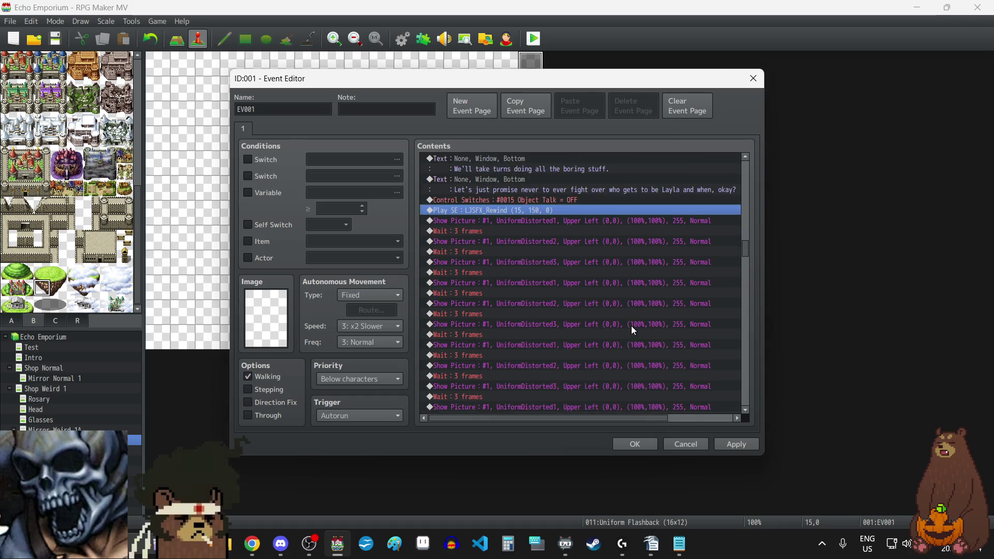
{"action": "left_click", "coordinate": [552, 293]}
{"action": "double_click", "coordinate": [552, 294]}
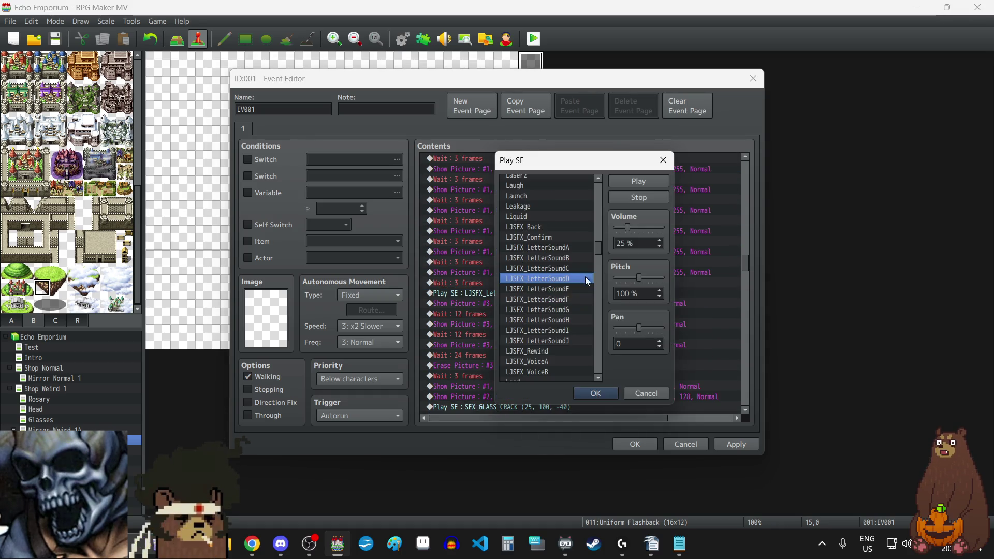
{"action": "key", "text": "Escape"}
Step: Lower the following rewind sound to 15% volume and check the one after it
{"action": "scroll", "coordinate": [627, 309], "scroll_direction": "down", "scroll_amount": 3}
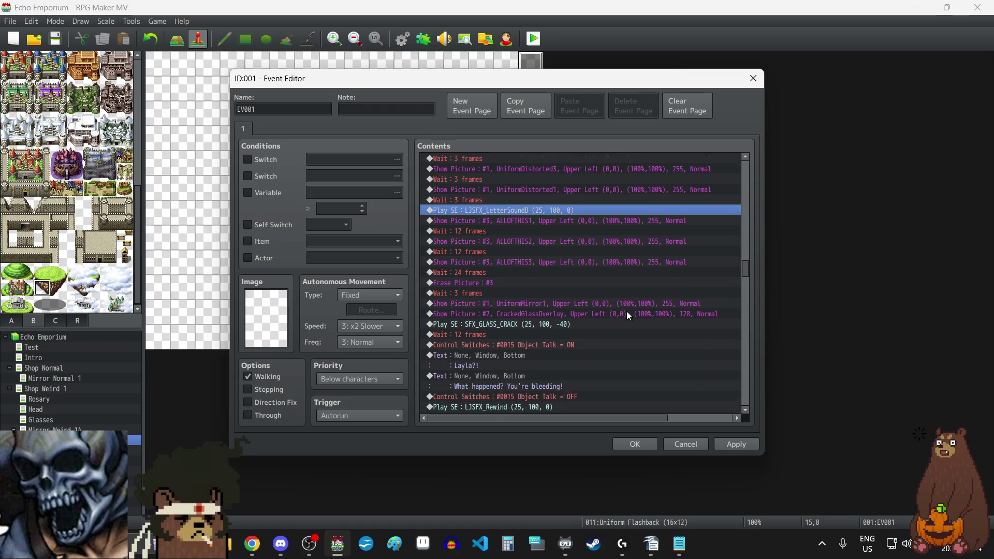
{"action": "scroll", "coordinate": [564, 326], "scroll_direction": "down", "scroll_amount": 3}
{"action": "double_click", "coordinate": [555, 324]}
{"action": "left_click", "coordinate": [660, 247]}
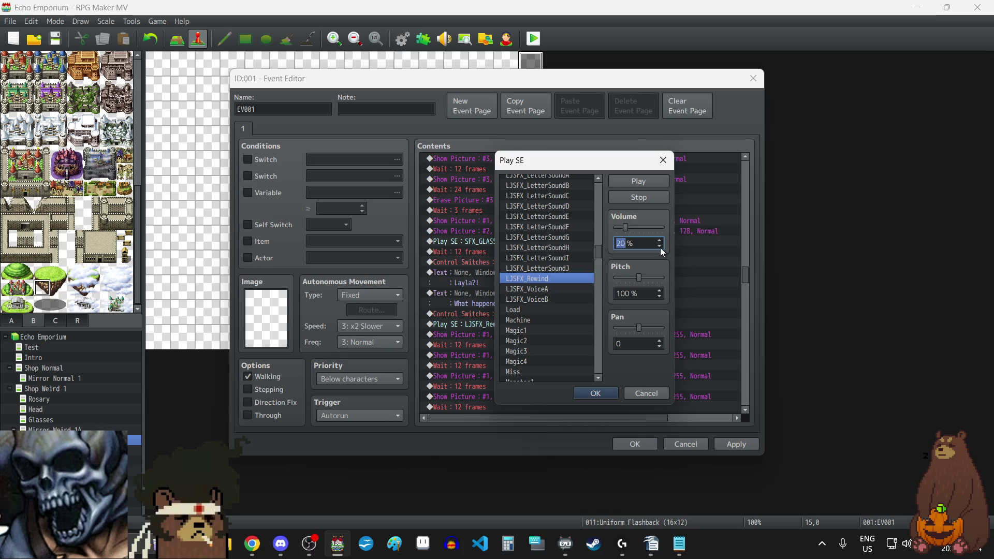
{"action": "left_click", "coordinate": [609, 395]}
{"action": "scroll", "coordinate": [642, 325], "scroll_direction": "down", "scroll_amount": 5}
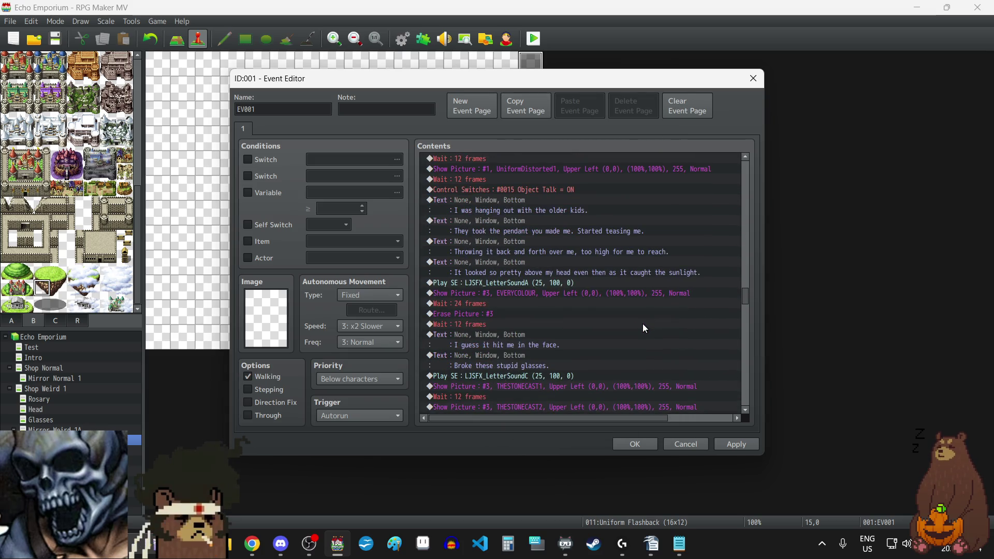
{"action": "scroll", "coordinate": [576, 383], "scroll_direction": "down", "scroll_amount": 2}
{"action": "scroll", "coordinate": [563, 338], "scroll_direction": "down", "scroll_amount": 6}
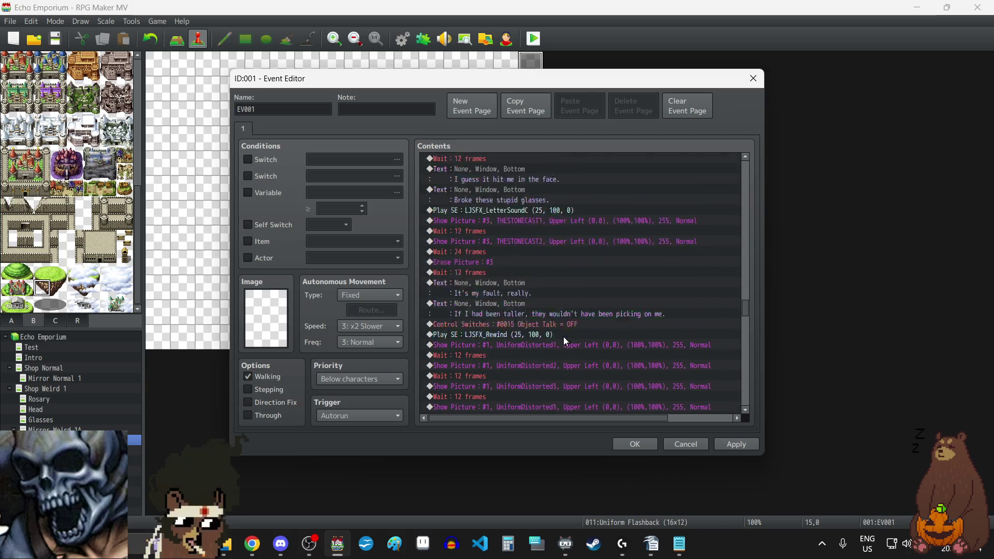
{"action": "left_click", "coordinate": [536, 272]}
{"action": "double_click", "coordinate": [536, 273]}
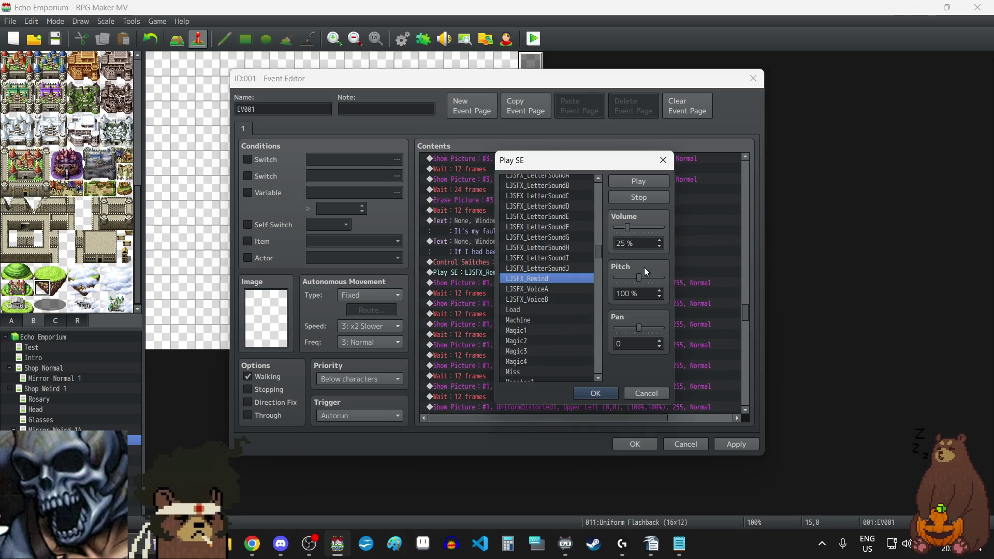
{"action": "left_click", "coordinate": [607, 390]}
Step: Lower the pitched rewind sound and the next rewind sound to 15% volume
{"action": "scroll", "coordinate": [645, 306], "scroll_direction": "down", "scroll_amount": 4}
{"action": "scroll", "coordinate": [645, 303], "scroll_direction": "down", "scroll_amount": 2}
{"action": "left_click", "coordinate": [543, 315]}
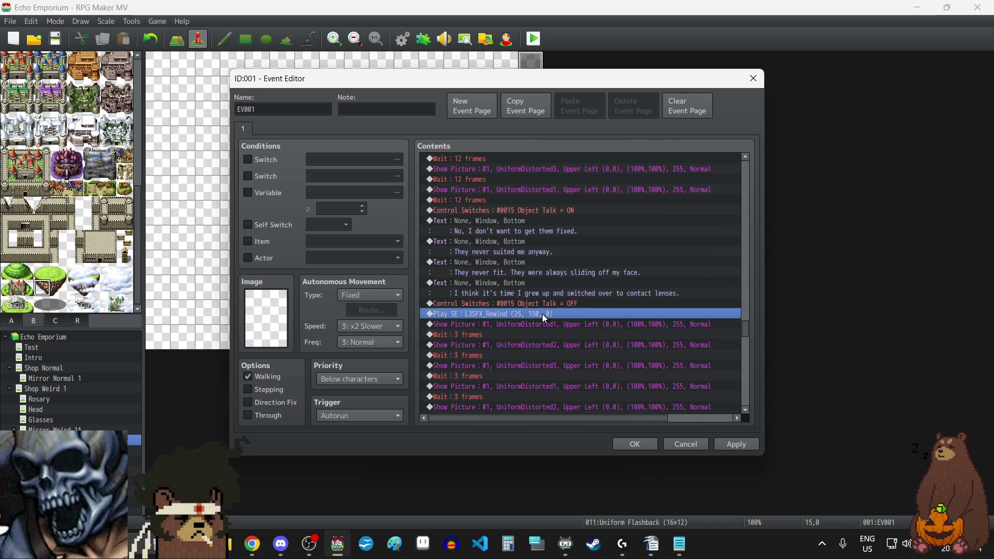
{"action": "double_click", "coordinate": [542, 314]}
{"action": "left_click", "coordinate": [660, 247]}
{"action": "left_click", "coordinate": [604, 393]}
{"action": "scroll", "coordinate": [636, 316], "scroll_direction": "down", "scroll_amount": 2}
{"action": "scroll", "coordinate": [635, 315], "scroll_direction": "down", "scroll_amount": 6}
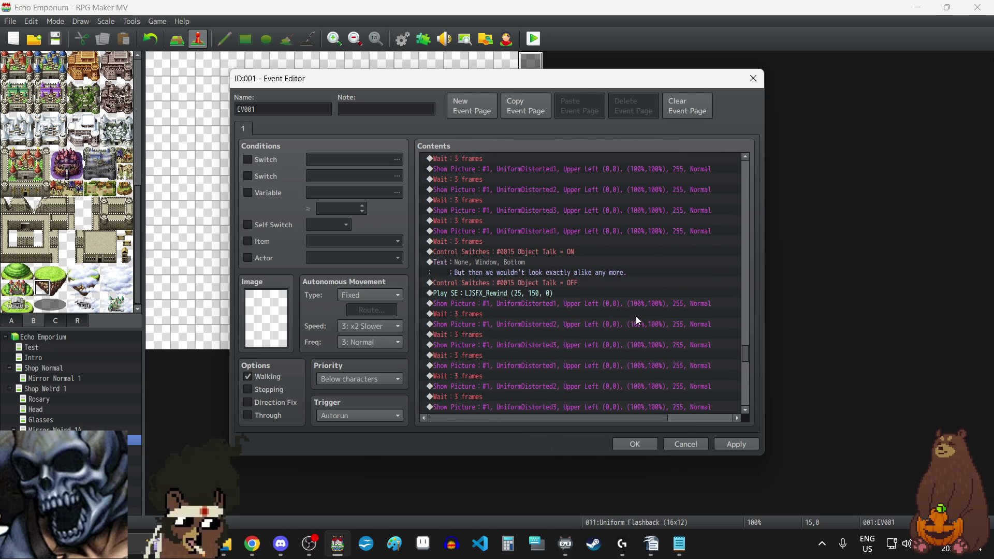
{"action": "double_click", "coordinate": [536, 293]}
{"action": "left_click", "coordinate": [659, 247]}
{"action": "left_click", "coordinate": [660, 247]}
{"action": "left_click", "coordinate": [610, 393]}
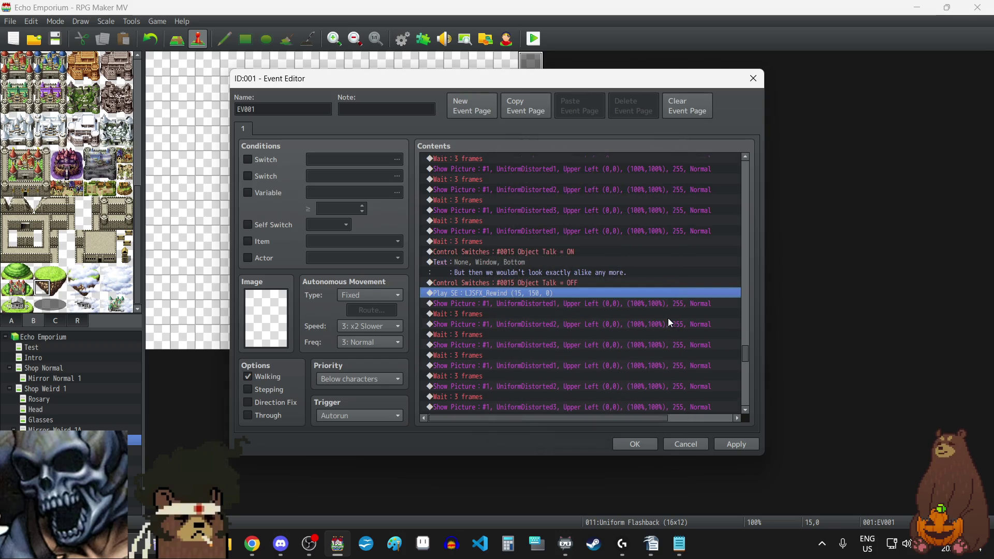
Step: Set LetterSoundI to 15% volume and apply all the volume changes to the event
{"action": "scroll", "coordinate": [668, 318], "scroll_direction": "down", "scroll_amount": 4}
{"action": "scroll", "coordinate": [668, 318], "scroll_direction": "down", "scroll_amount": 5}
{"action": "left_click", "coordinate": [576, 290]}
{"action": "double_click", "coordinate": [577, 290]}
{"action": "left_click", "coordinate": [660, 247]}
{"action": "left_click", "coordinate": [660, 247]}
{"action": "left_click", "coordinate": [606, 390]}
{"action": "scroll", "coordinate": [638, 351], "scroll_direction": "down", "scroll_amount": 5}
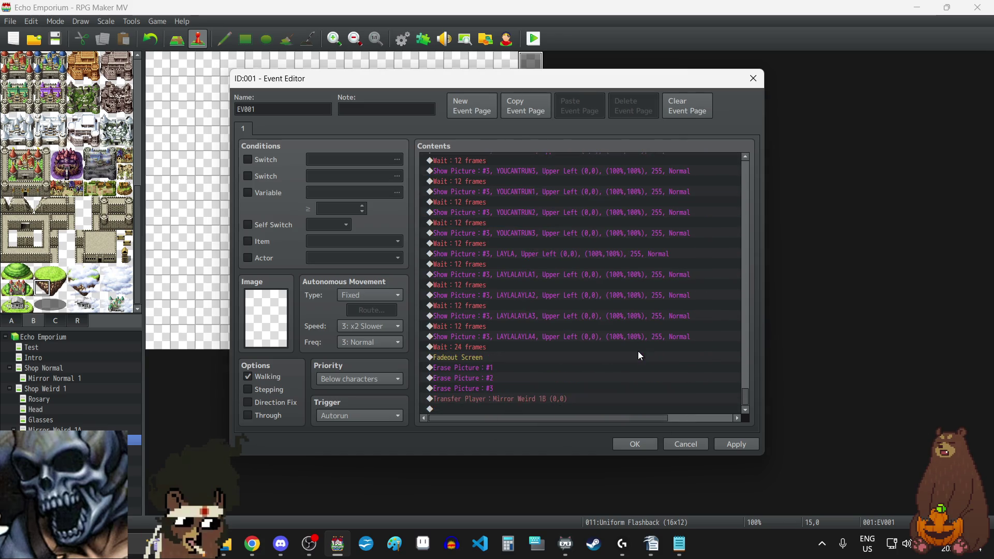
{"action": "left_click", "coordinate": [736, 445]}
{"action": "scroll", "coordinate": [613, 343], "scroll_direction": "up", "scroll_amount": 2}
{"action": "scroll", "coordinate": [615, 347], "scroll_direction": "up", "scroll_amount": 10}
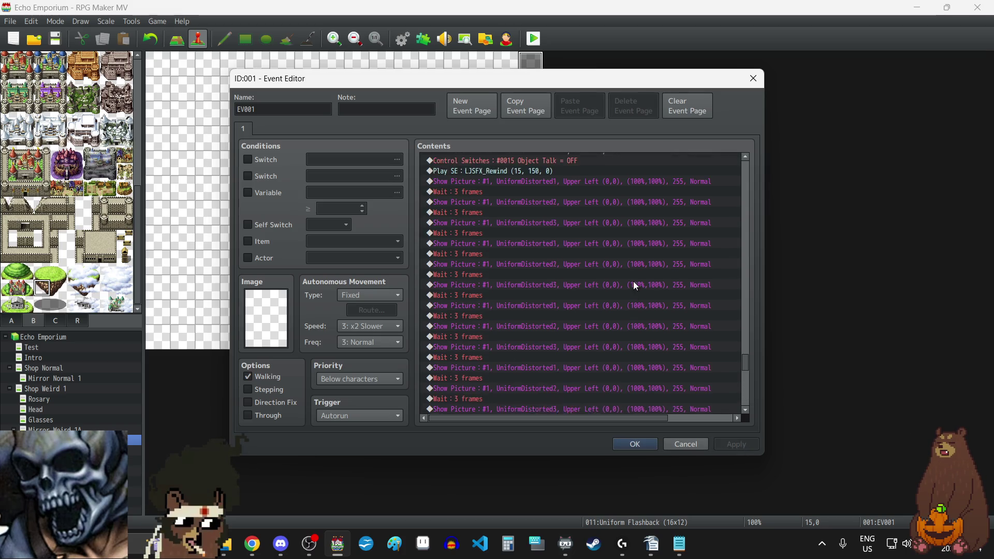
{"action": "scroll", "coordinate": [635, 285], "scroll_direction": "up", "scroll_amount": 10}
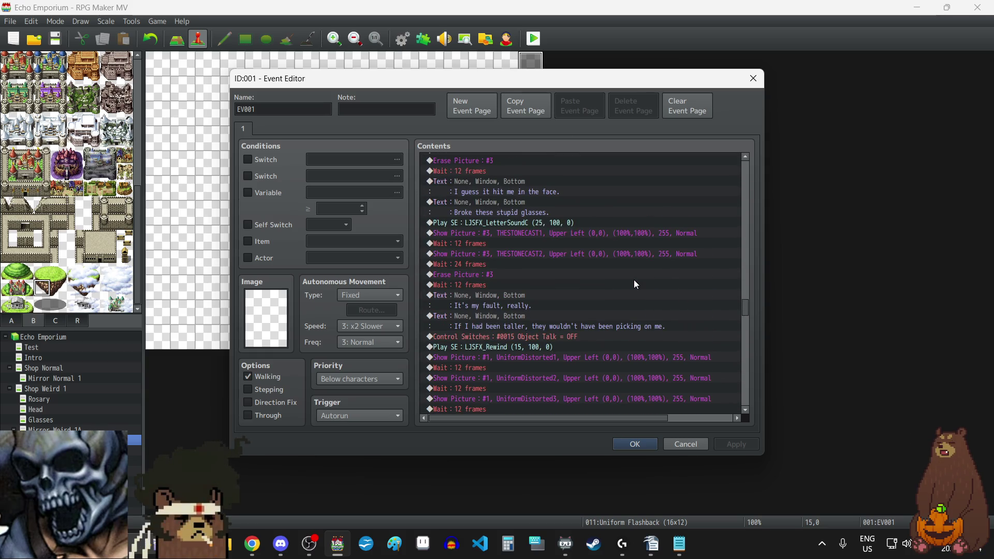
{"action": "scroll", "coordinate": [636, 284], "scroll_direction": "up", "scroll_amount": 10}
{"action": "scroll", "coordinate": [635, 284], "scroll_direction": "up", "scroll_amount": 10}
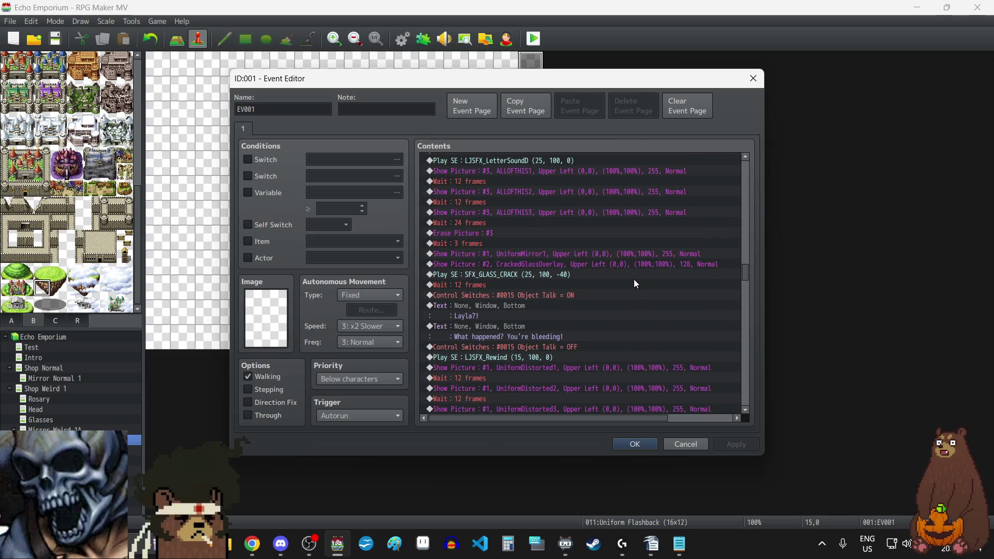
Step: Change the Show Picture #2 CrackedGlassOverlay opacity from 128 to 90 and apply it
{"action": "left_click", "coordinate": [545, 264]}
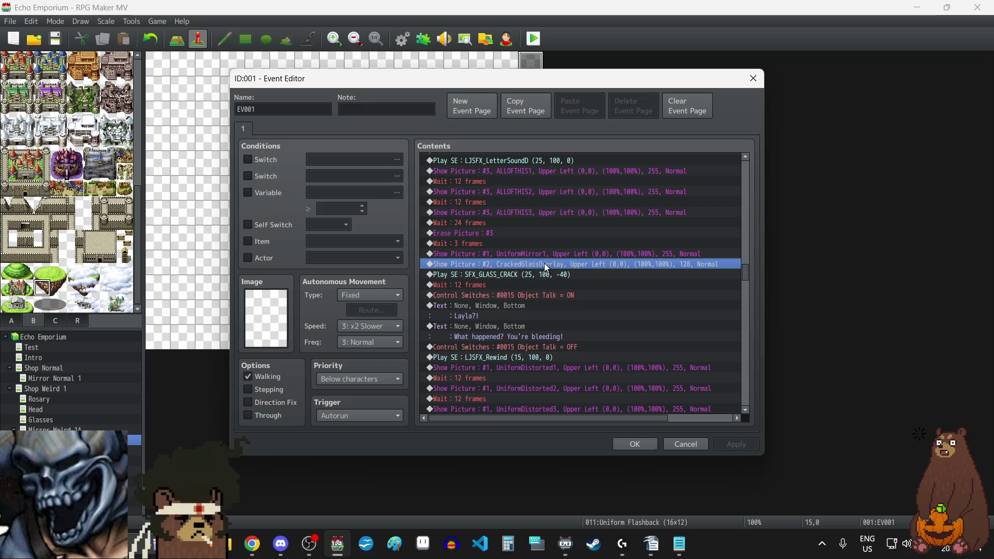
{"action": "key", "text": "Return"}
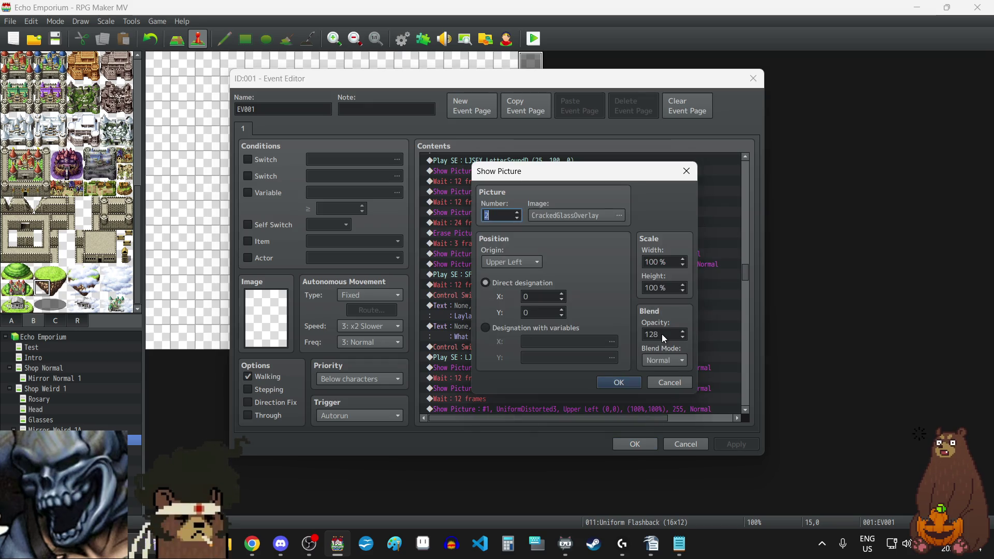
{"action": "left_click", "coordinate": [509, 549]}
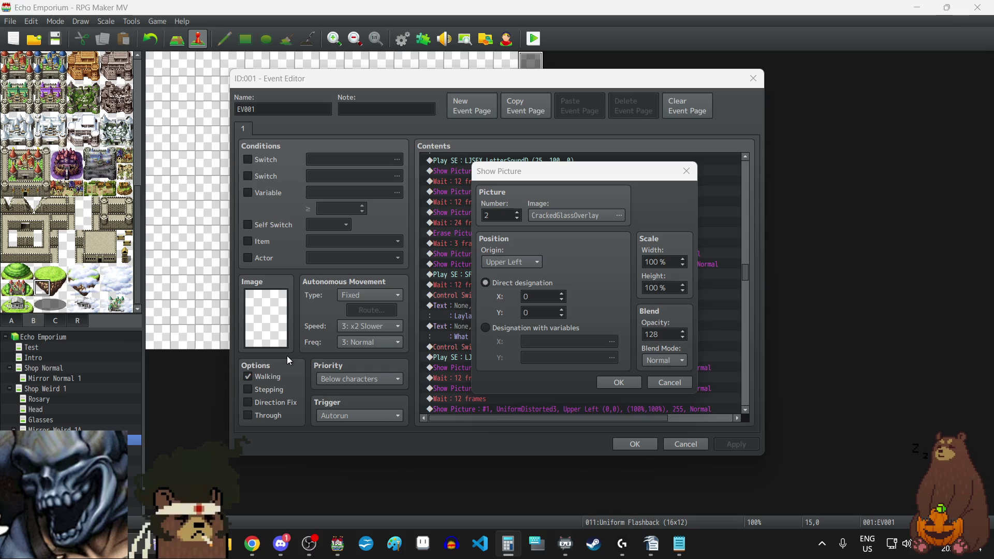
{"action": "double_click", "coordinate": [672, 334]}
{"action": "type", "text": "90"}
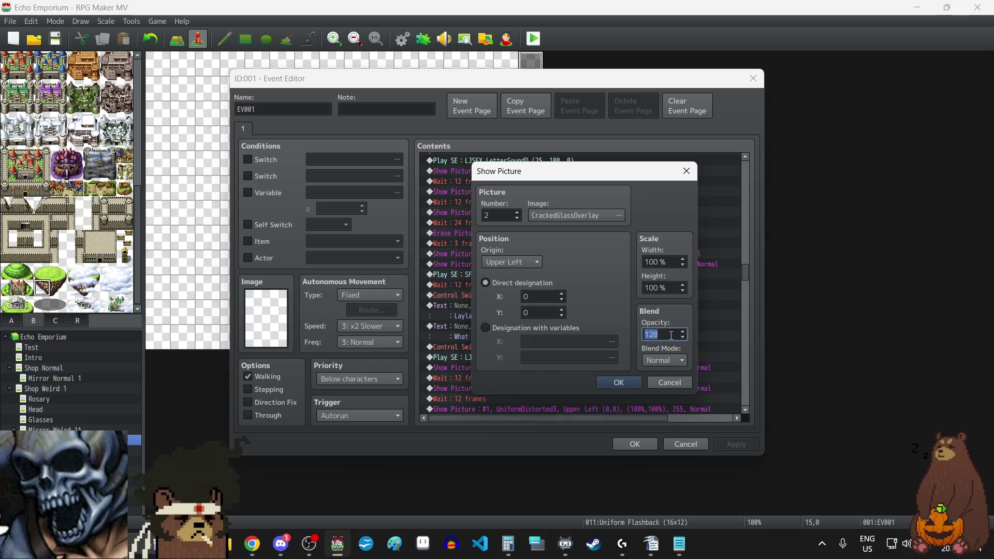
{"action": "left_click", "coordinate": [620, 381]}
{"action": "left_click", "coordinate": [740, 444]}
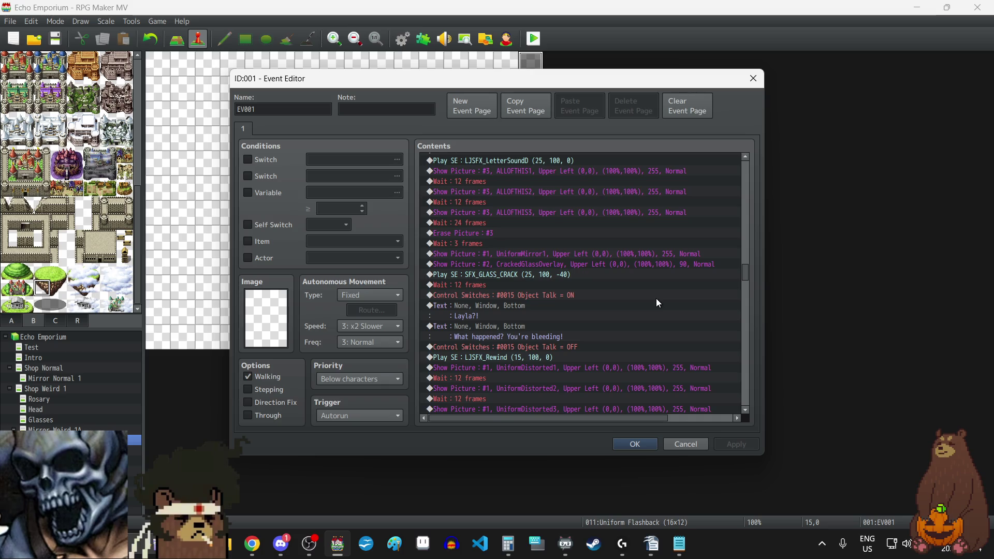
Step: Change the three 12-frame waits starting after YOUJUSTHADTORUN1 to 18 frames
{"action": "scroll", "coordinate": [636, 292], "scroll_direction": "down", "scroll_amount": 4}
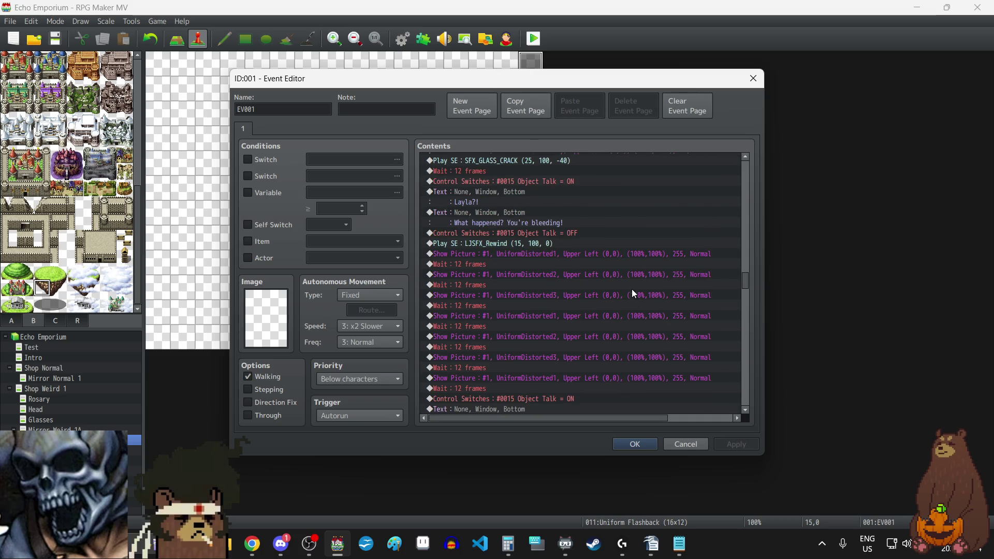
{"action": "scroll", "coordinate": [634, 293], "scroll_direction": "down", "scroll_amount": 12}
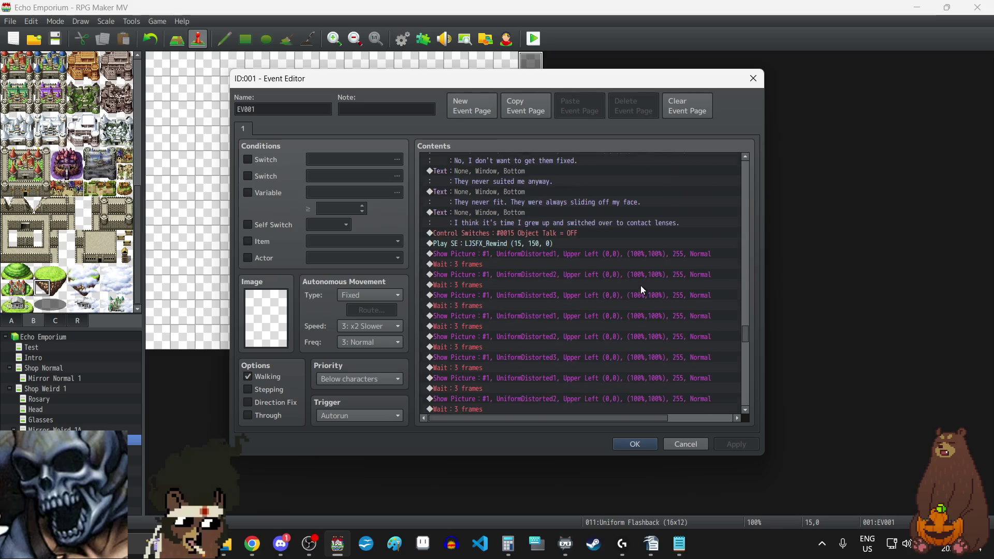
{"action": "scroll", "coordinate": [641, 285], "scroll_direction": "down", "scroll_amount": 10}
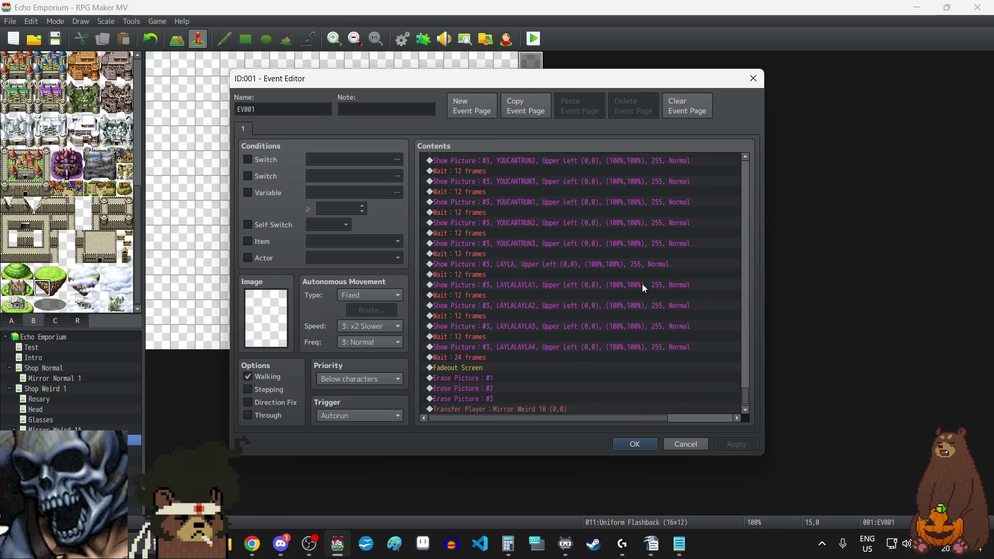
{"action": "scroll", "coordinate": [637, 288], "scroll_direction": "up", "scroll_amount": 8}
{"action": "scroll", "coordinate": [632, 294], "scroll_direction": "down", "scroll_amount": 2}
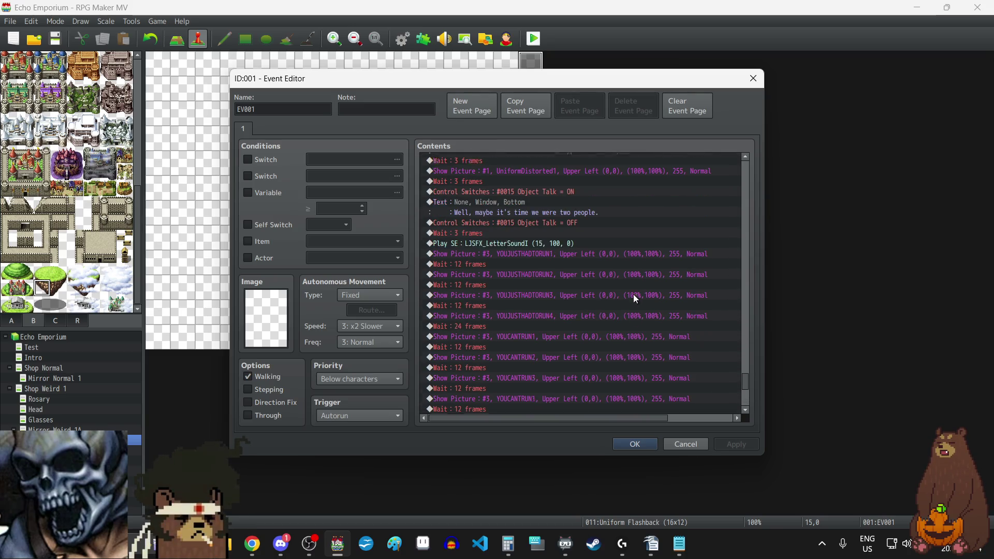
{"action": "double_click", "coordinate": [484, 243]}
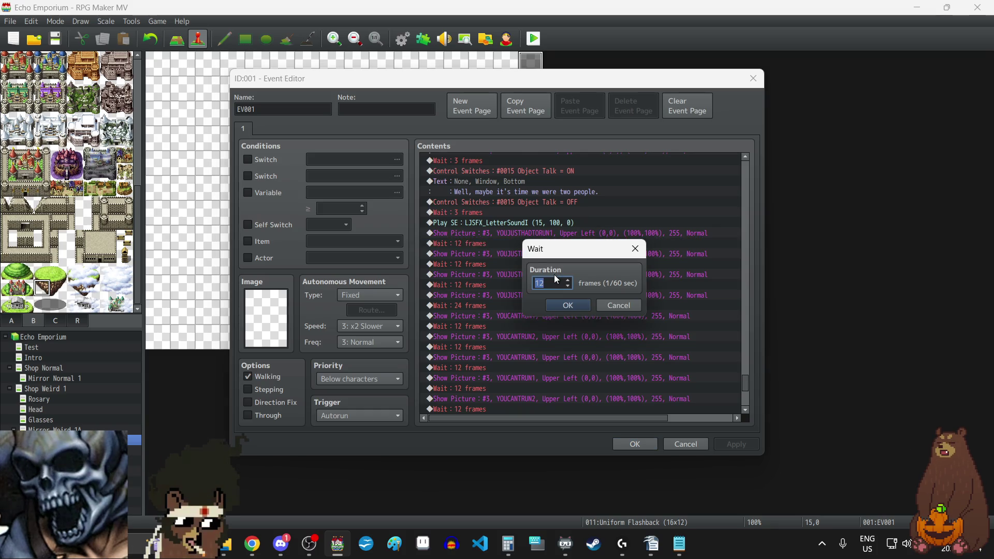
{"action": "type", "text": "18"}
{"action": "left_click", "coordinate": [562, 304]}
{"action": "double_click", "coordinate": [475, 262]}
{"action": "type", "text": "18"}
{"action": "left_click", "coordinate": [548, 305]}
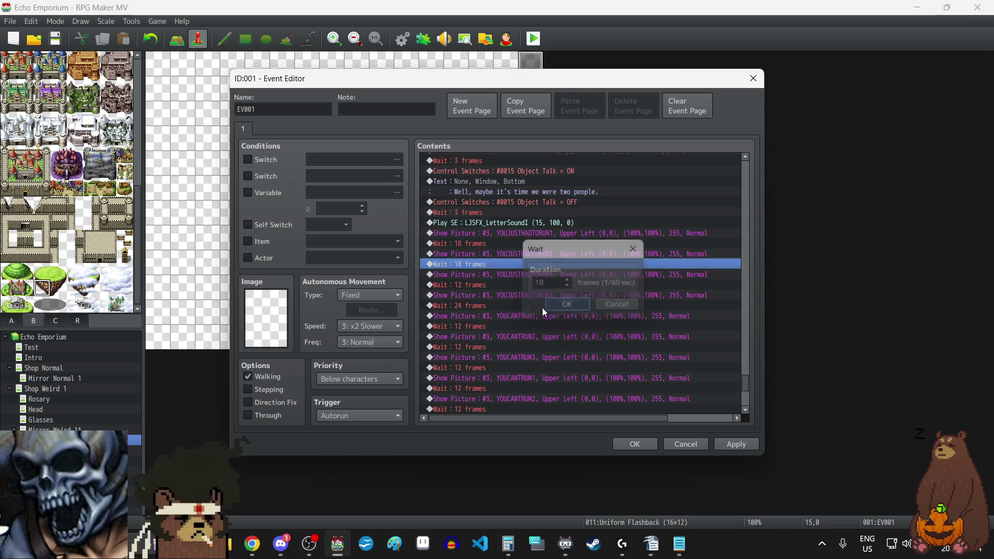
{"action": "double_click", "coordinate": [465, 286]}
{"action": "type", "text": "18"}
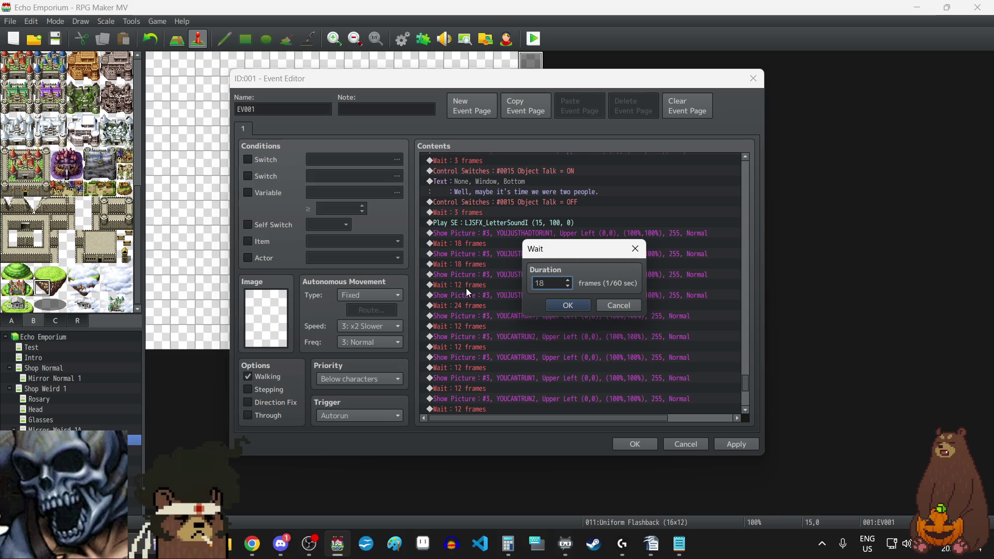
{"action": "left_click", "coordinate": [550, 305]}
Step: Set the wait after YOUCANTRUN1 and the next two waits to 18 frames
{"action": "left_click", "coordinate": [474, 326]}
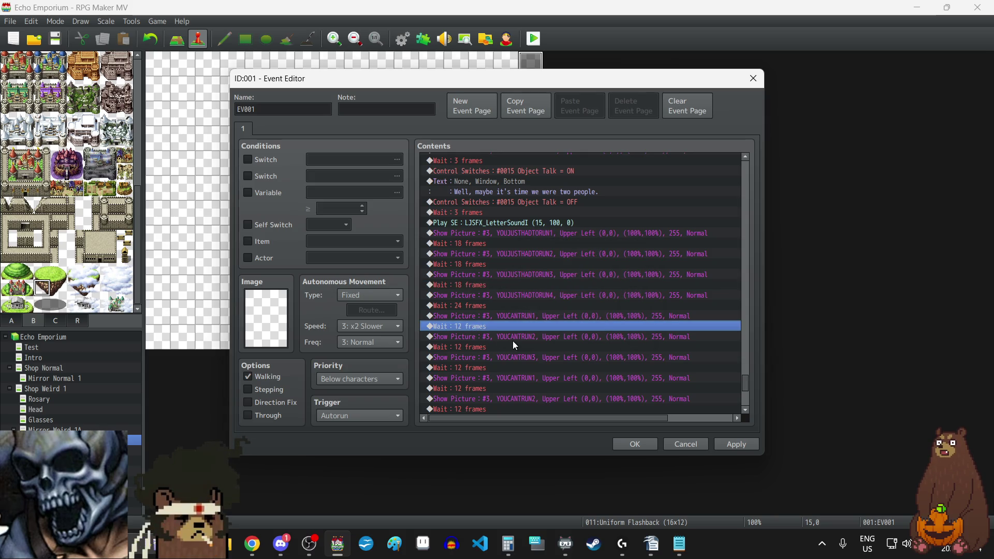
{"action": "double_click", "coordinate": [513, 342]}
{"action": "type", "text": "18"}
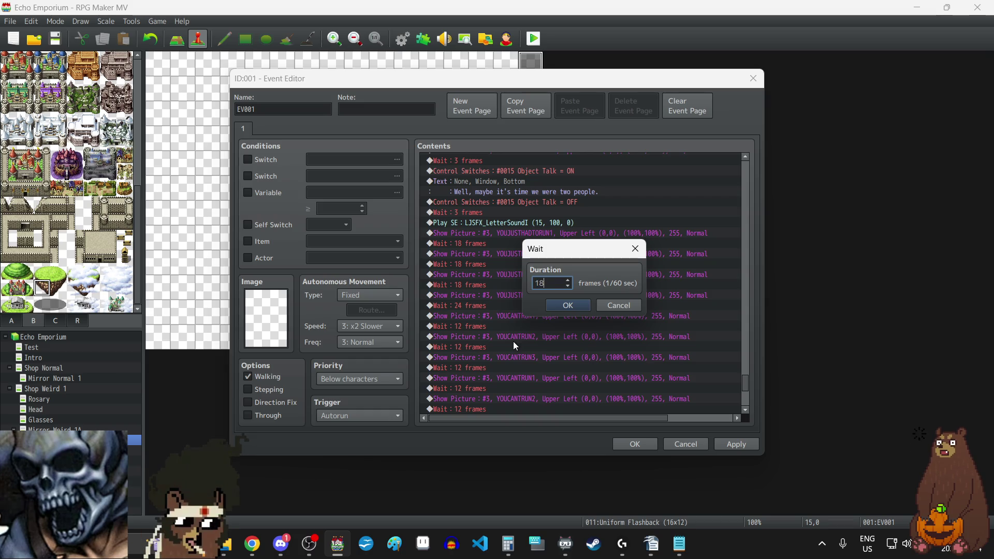
{"action": "left_click", "coordinate": [568, 306]}
{"action": "scroll", "coordinate": [497, 321], "scroll_direction": "down", "scroll_amount": 1}
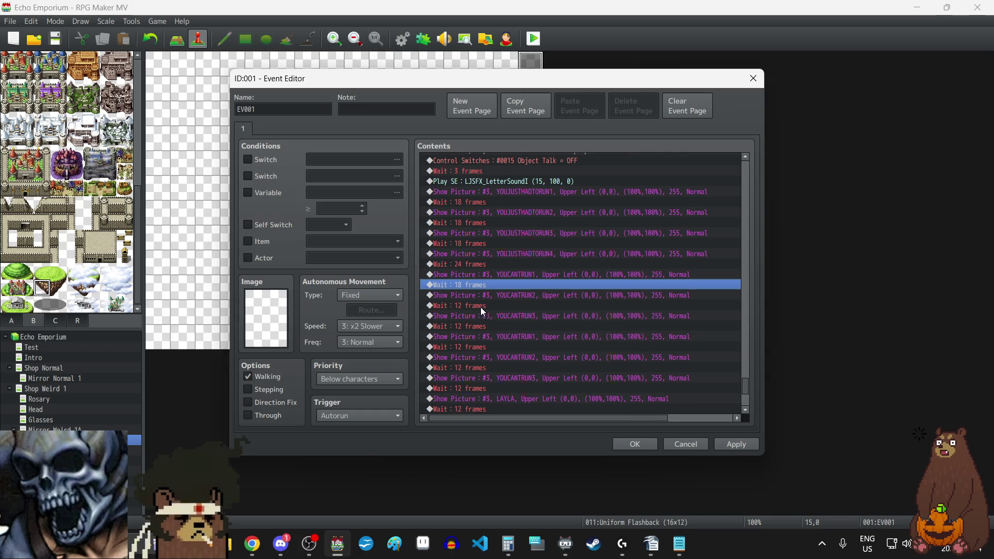
{"action": "double_click", "coordinate": [479, 307]}
{"action": "type", "text": "18"}
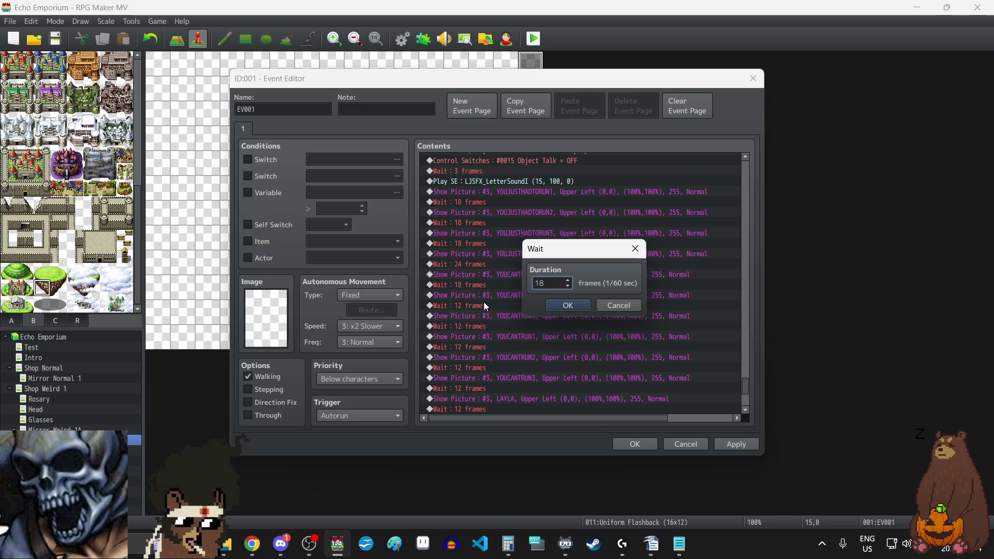
{"action": "left_click", "coordinate": [567, 306]}
{"action": "double_click", "coordinate": [467, 327]}
{"action": "type", "text": "18"}
{"action": "left_click", "coordinate": [568, 306]}
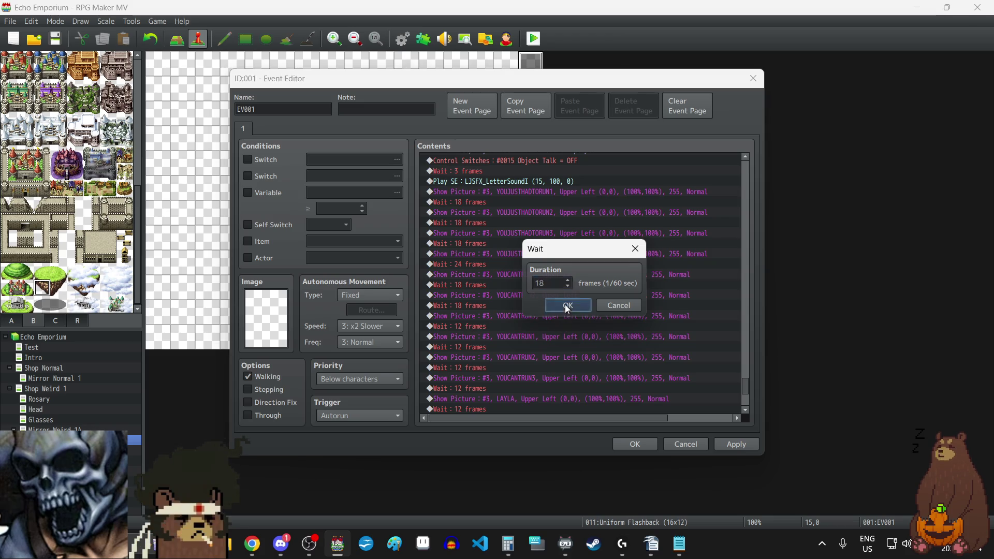
Step: Change two more 12-frame picture waits to 18 frames
{"action": "double_click", "coordinate": [470, 348]}
{"action": "type", "text": "18"}
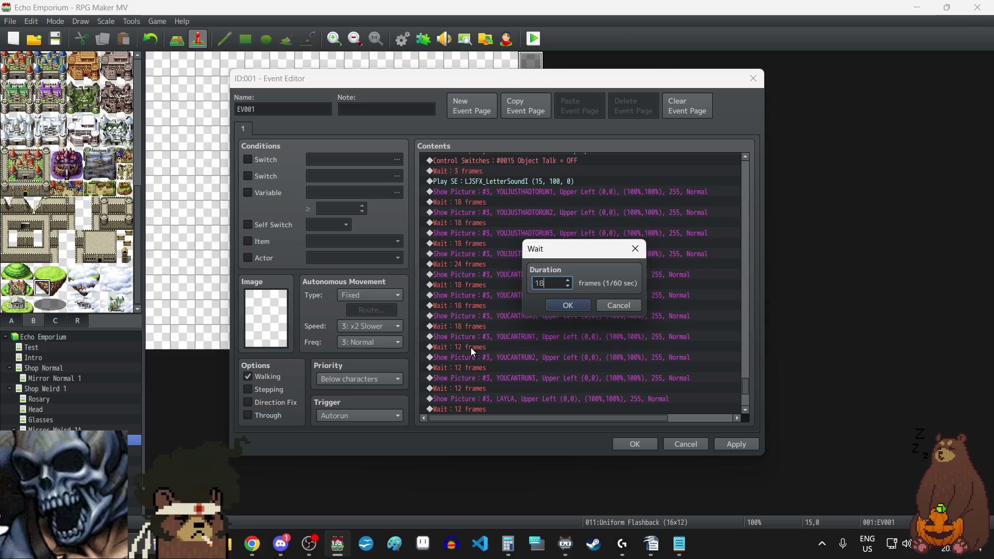
{"action": "left_click", "coordinate": [575, 303]}
{"action": "double_click", "coordinate": [474, 368]}
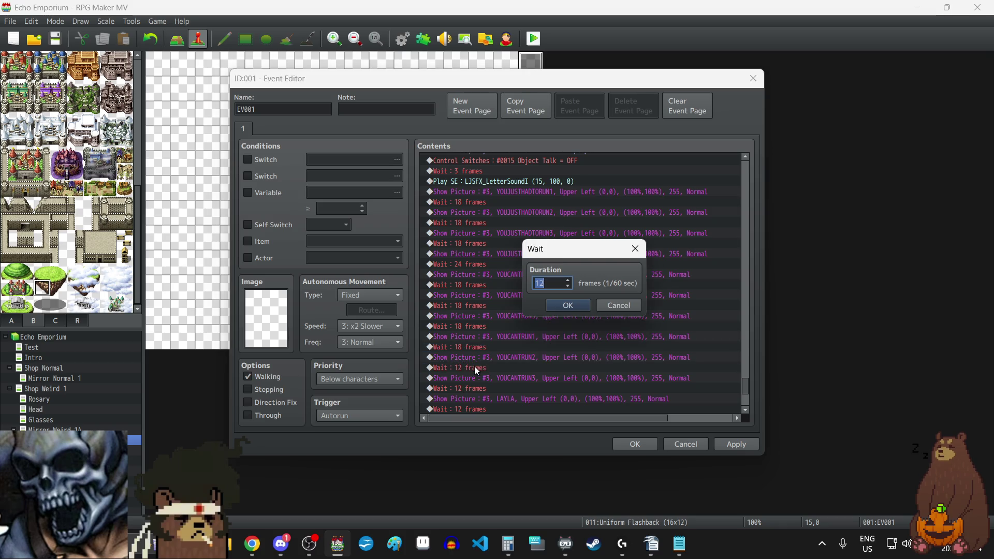
{"action": "type", "text": "18"}
{"action": "key", "text": "Return"}
Step: Retime the next two 12-frame waits further down the list to 18 frames
{"action": "scroll", "coordinate": [472, 371], "scroll_direction": "down", "scroll_amount": 1}
{"action": "scroll", "coordinate": [472, 371], "scroll_direction": "down", "scroll_amount": 1}
{"action": "double_click", "coordinate": [478, 338]}
{"action": "type", "text": "18"}
{"action": "left_click", "coordinate": [550, 310]}
{"action": "left_click", "coordinate": [475, 357]}
{"action": "double_click", "coordinate": [475, 356]}
{"action": "type", "text": "18"}
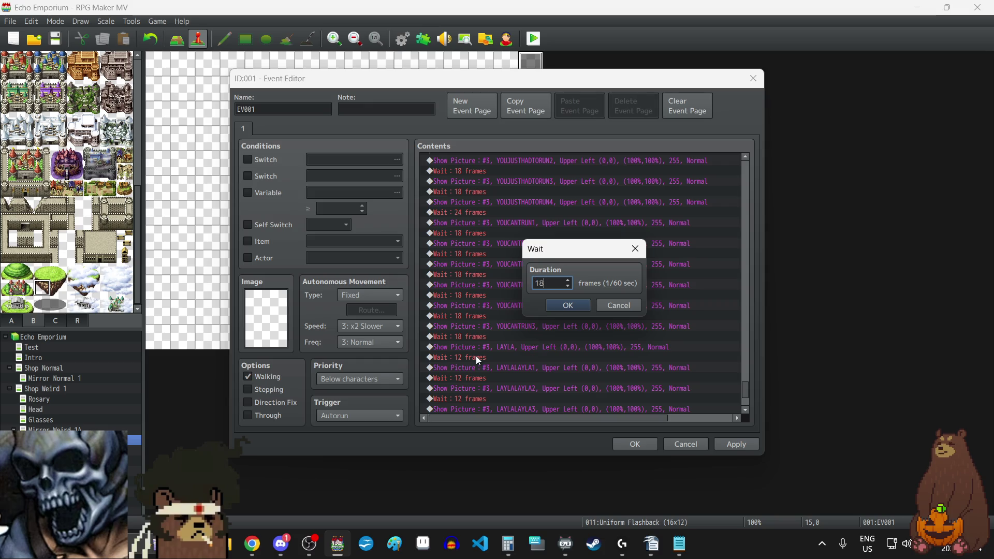
{"action": "left_click", "coordinate": [556, 309]}
Step: Set the waits after LAYLALAYLA1 through LAYLALAYLA3 to 18 frames and apply
{"action": "scroll", "coordinate": [487, 339], "scroll_direction": "down", "scroll_amount": 5}
{"action": "double_click", "coordinate": [471, 325]}
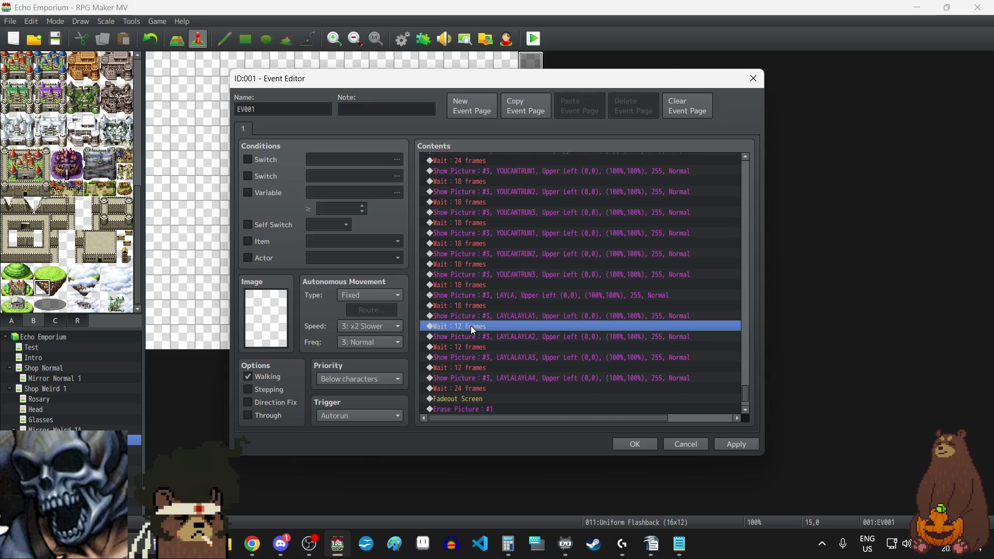
{"action": "type", "text": "18"}
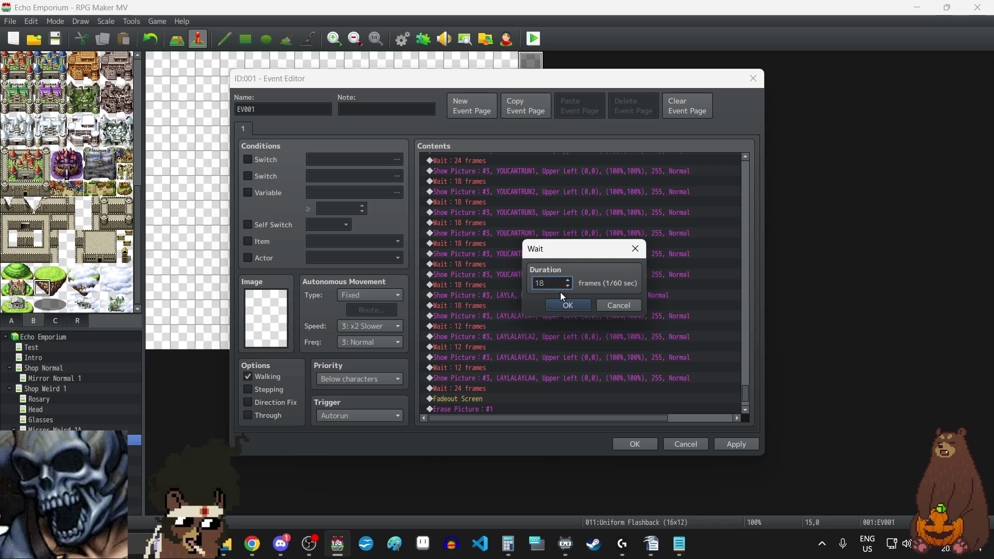
{"action": "left_click", "coordinate": [557, 301]}
{"action": "double_click", "coordinate": [466, 349]}
{"action": "type", "text": "18"}
{"action": "left_click", "coordinate": [586, 301]}
{"action": "double_click", "coordinate": [467, 367]}
{"action": "type", "text": "18"}
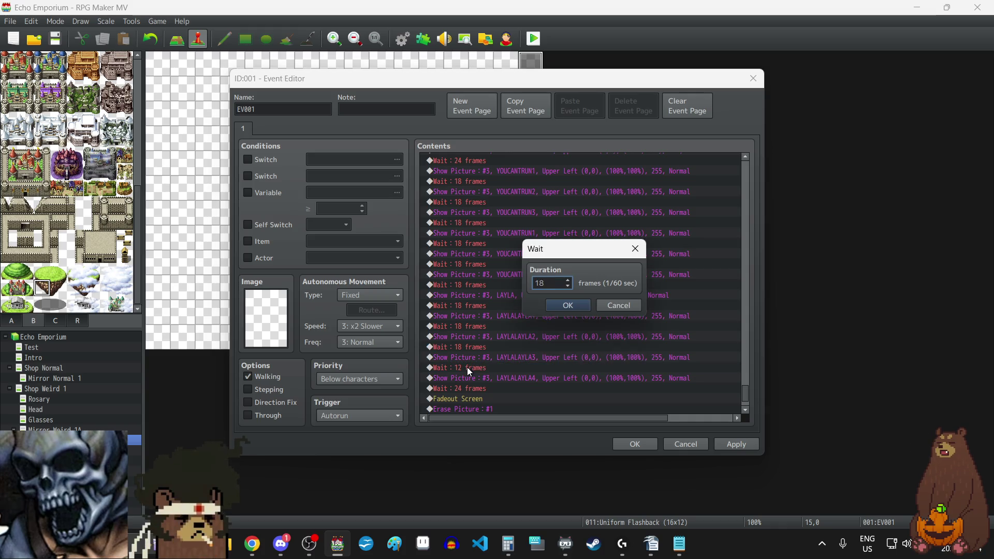
{"action": "left_click", "coordinate": [579, 304]}
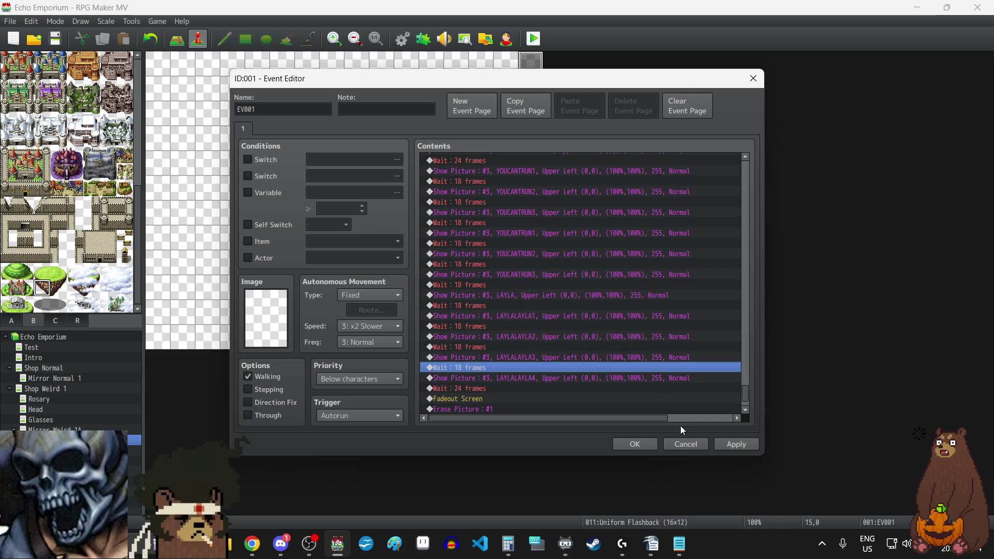
{"action": "left_click", "coordinate": [748, 448]}
Step: Lengthen the wait before Fadeout Screen from 24 to 30 frames and apply
{"action": "scroll", "coordinate": [573, 409], "scroll_direction": "down", "scroll_amount": 2}
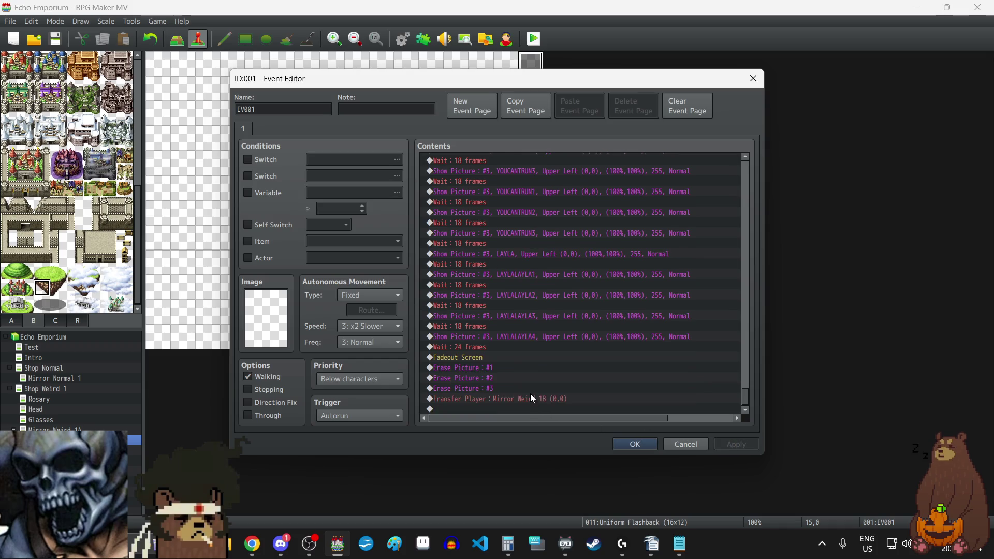
{"action": "double_click", "coordinate": [486, 347]}
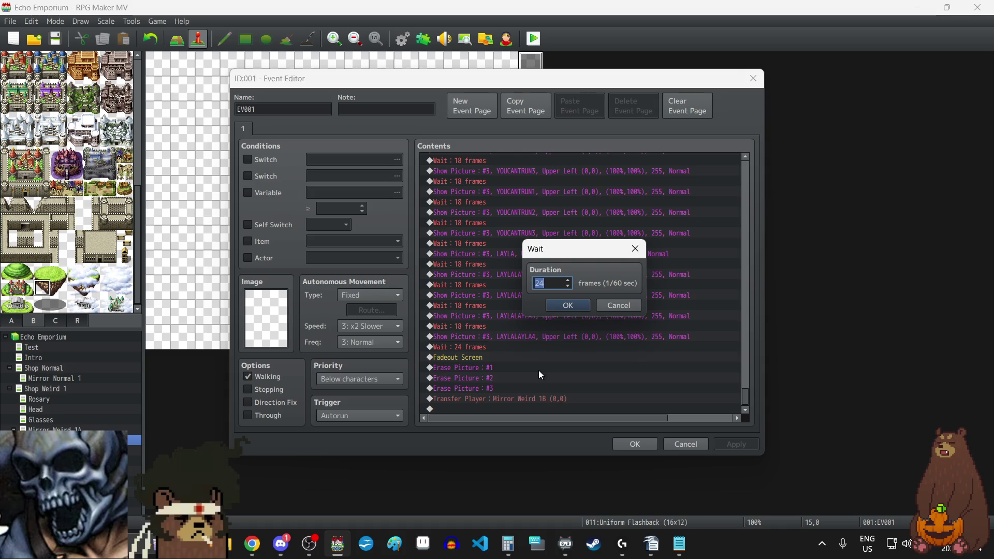
{"action": "type", "text": "30"}
{"action": "left_click", "coordinate": [554, 309]}
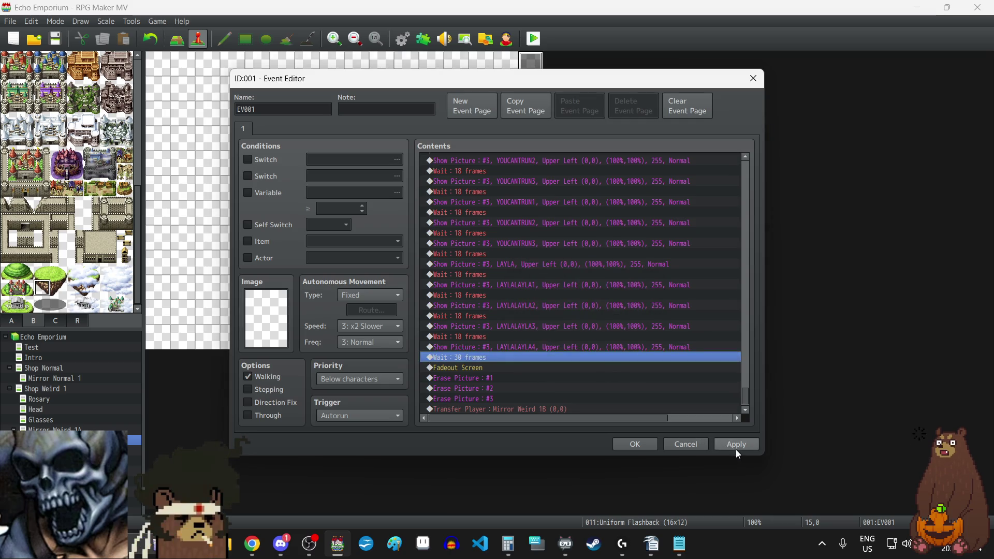
{"action": "left_click", "coordinate": [735, 445]}
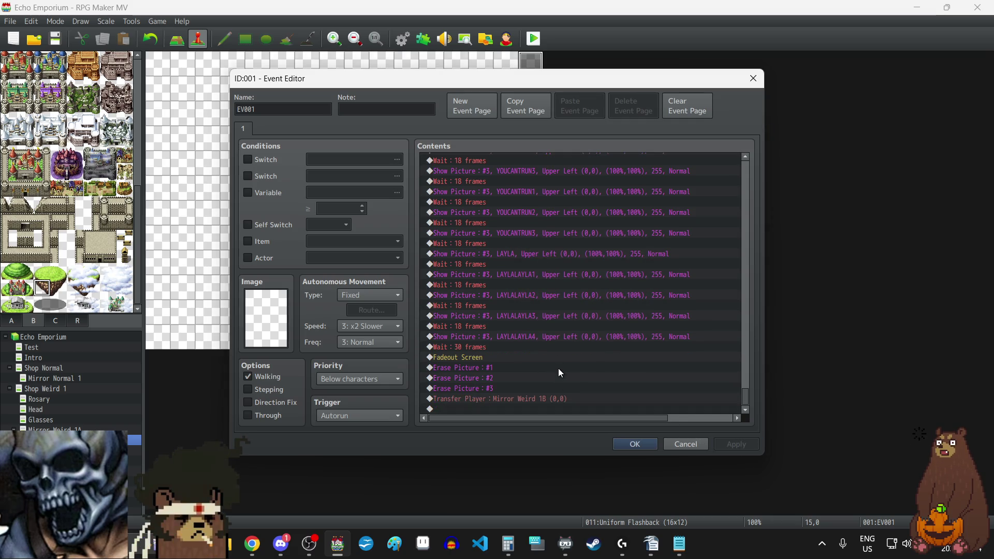
Step: Change the 3-frame wait after Erase Picture #3 to 18 frames and apply the change
{"action": "scroll", "coordinate": [558, 368], "scroll_direction": "up", "scroll_amount": 10}
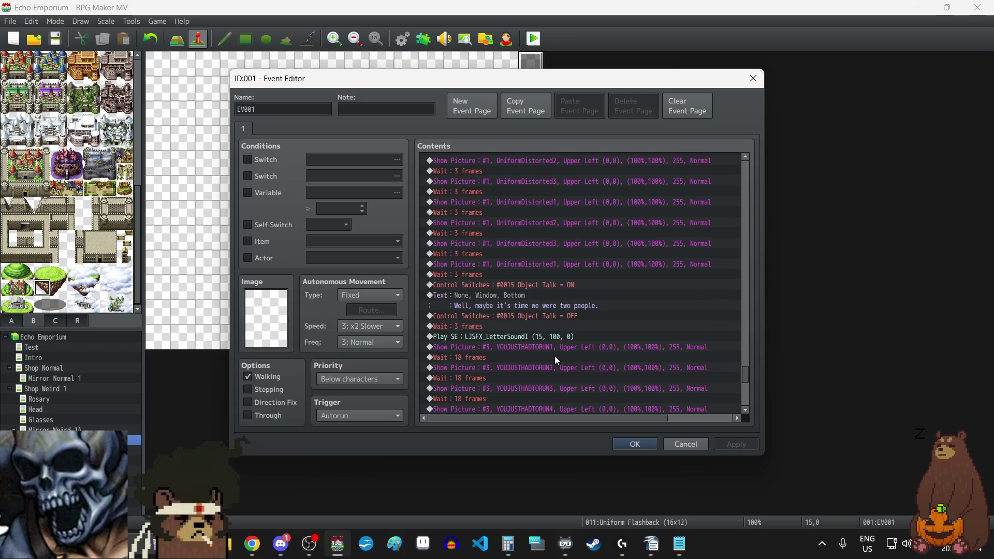
{"action": "scroll", "coordinate": [558, 357], "scroll_direction": "up", "scroll_amount": 10}
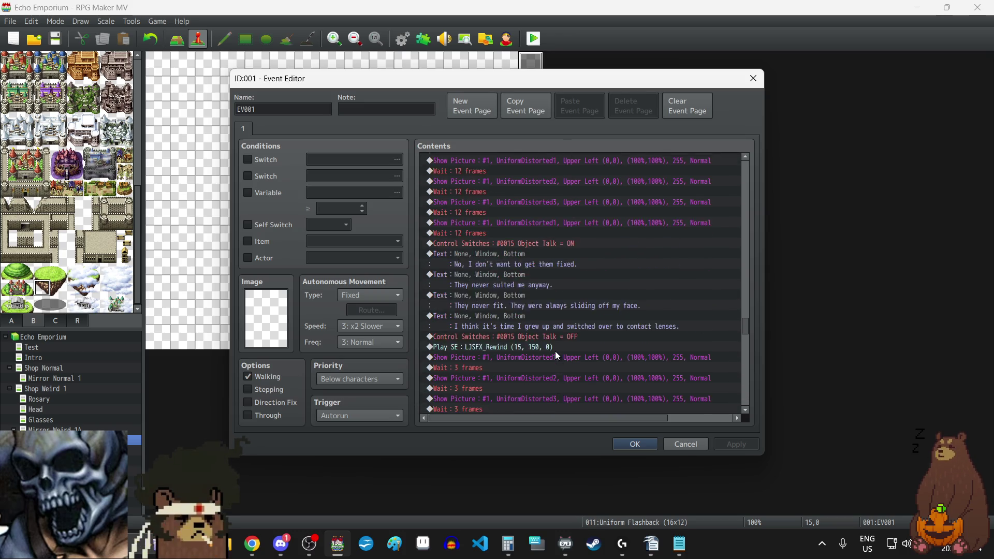
{"action": "scroll", "coordinate": [557, 356], "scroll_direction": "up", "scroll_amount": 6}
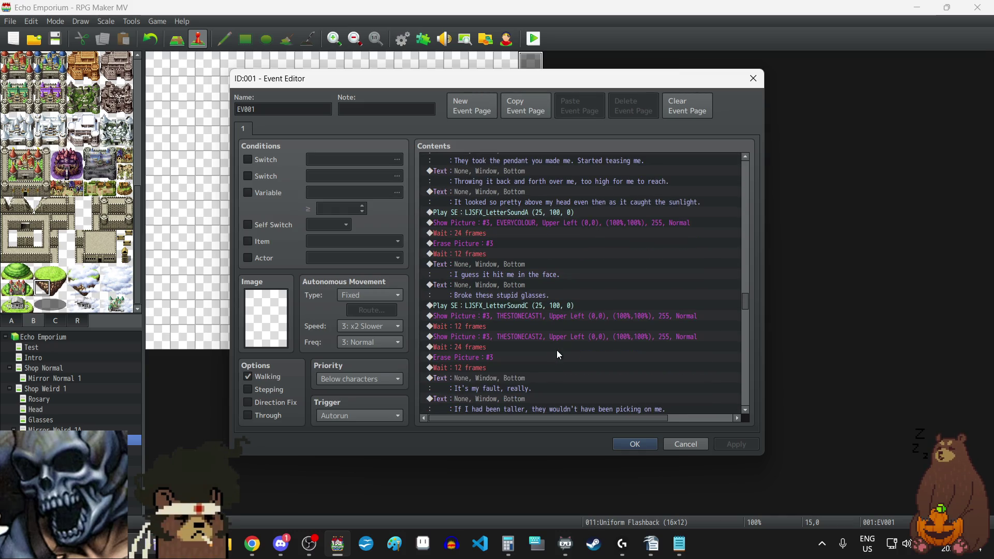
{"action": "scroll", "coordinate": [557, 350], "scroll_direction": "up", "scroll_amount": 10}
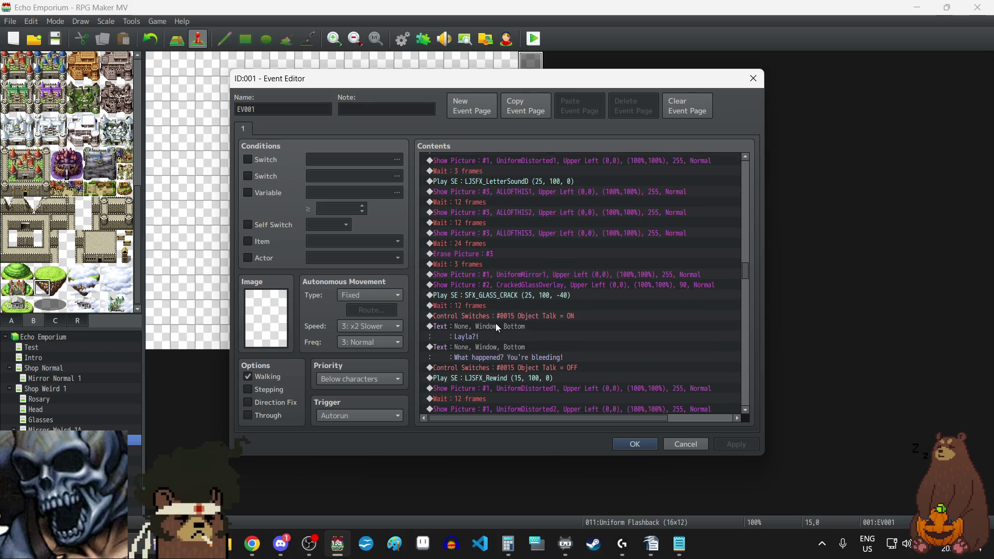
{"action": "left_click", "coordinate": [475, 306]}
{"action": "key", "text": "Return"}
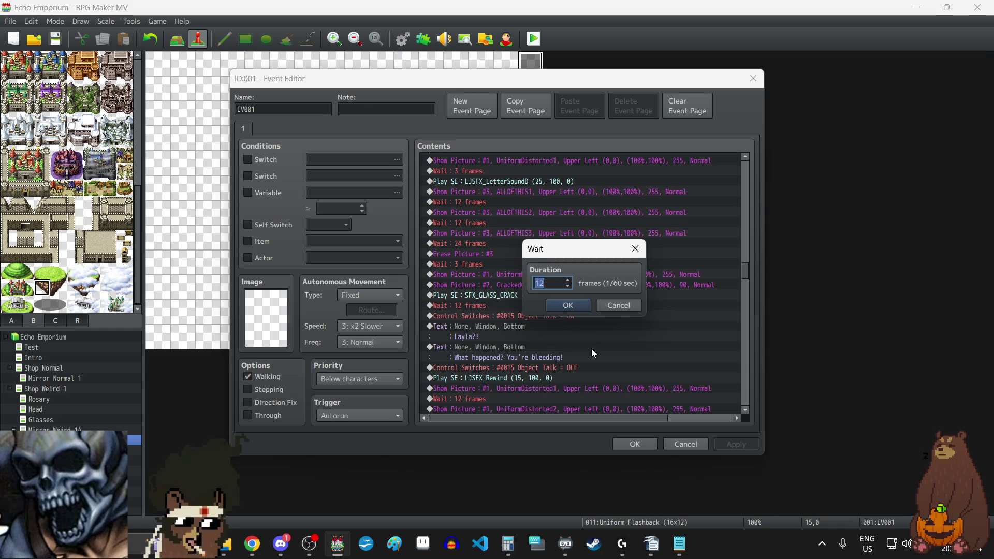
{"action": "left_click", "coordinate": [630, 249]}
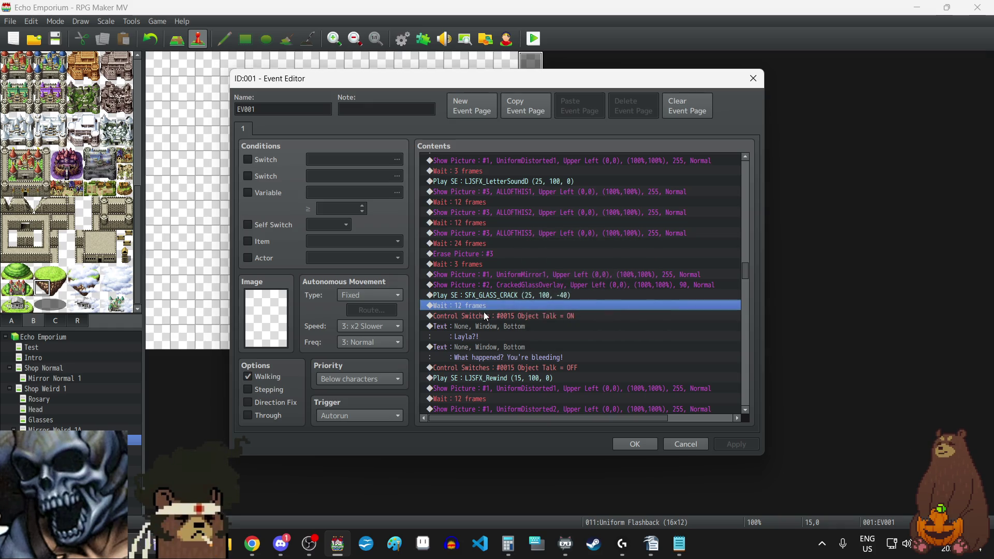
{"action": "left_click", "coordinate": [461, 264]}
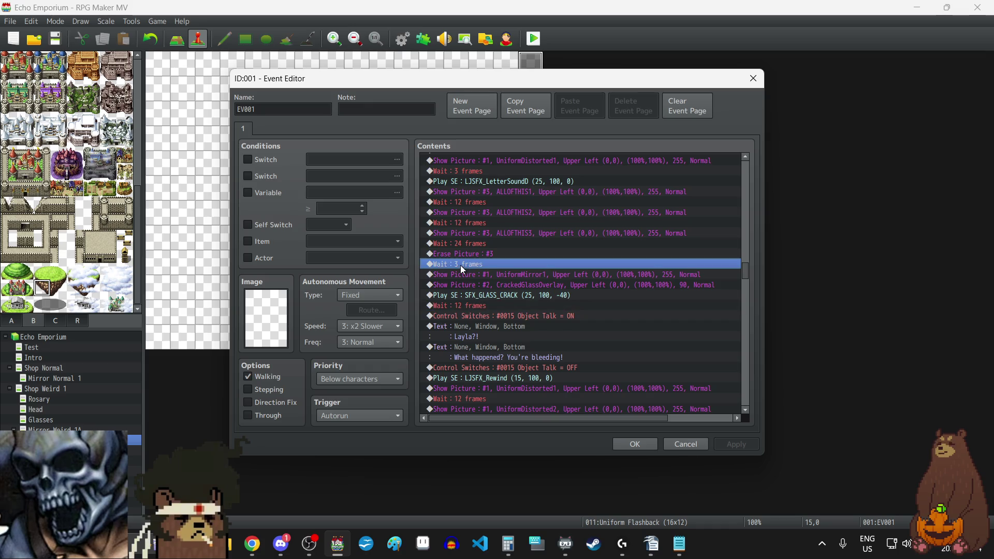
{"action": "key", "text": "Return"}
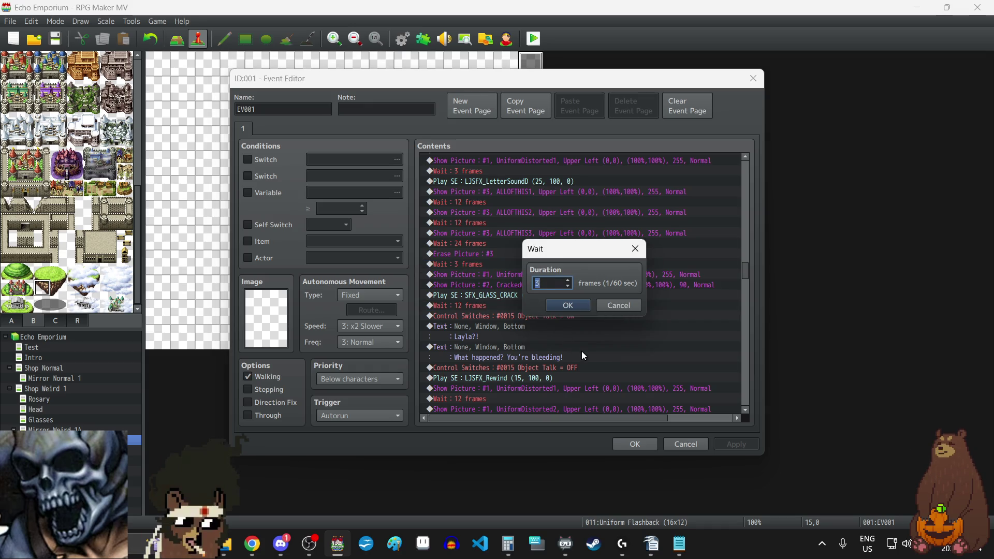
{"action": "type", "text": "18"}
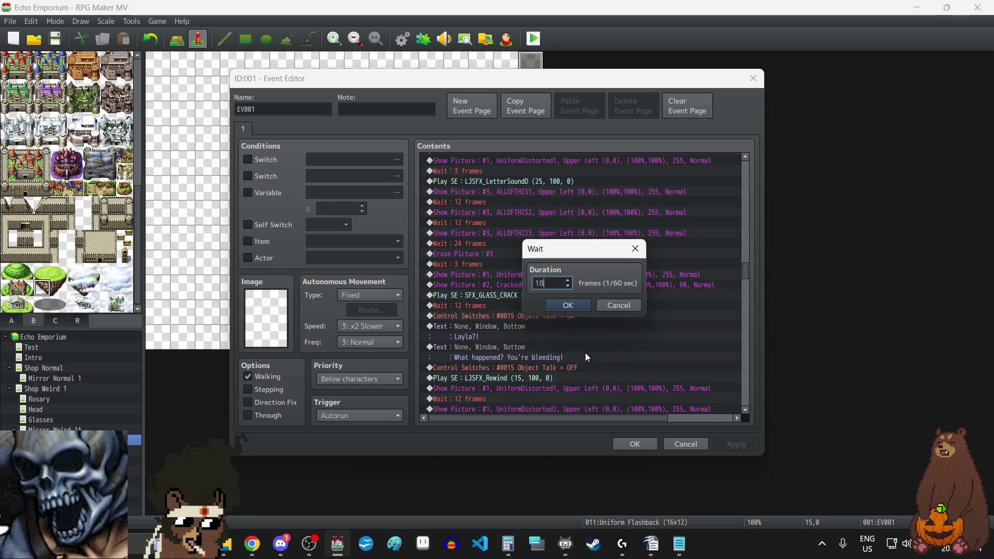
{"action": "key", "text": "Return"}
{"action": "left_click", "coordinate": [733, 444]}
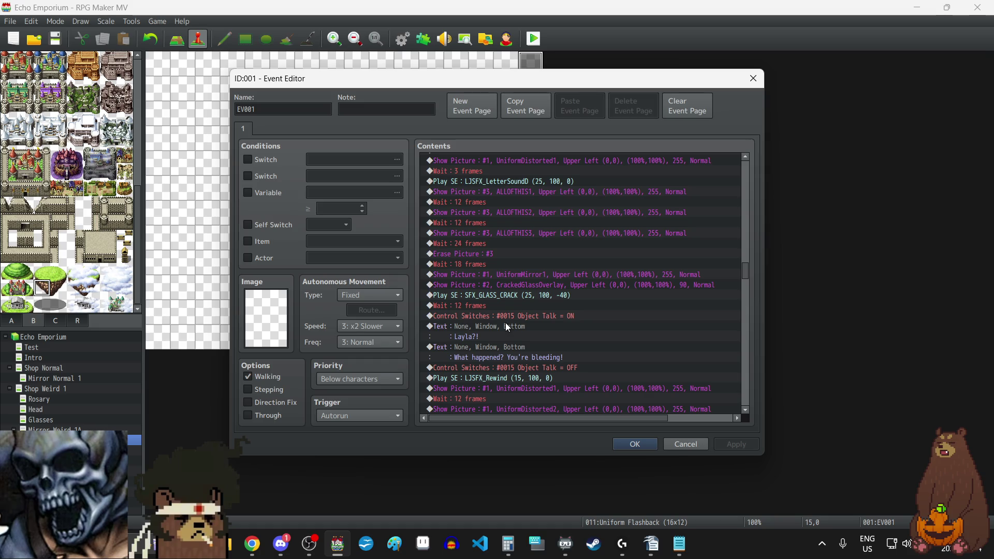
Step: Close the current event, then open Mirror Weird 1B's EV001 cutscene and review its waits
{"action": "left_click", "coordinate": [629, 447]}
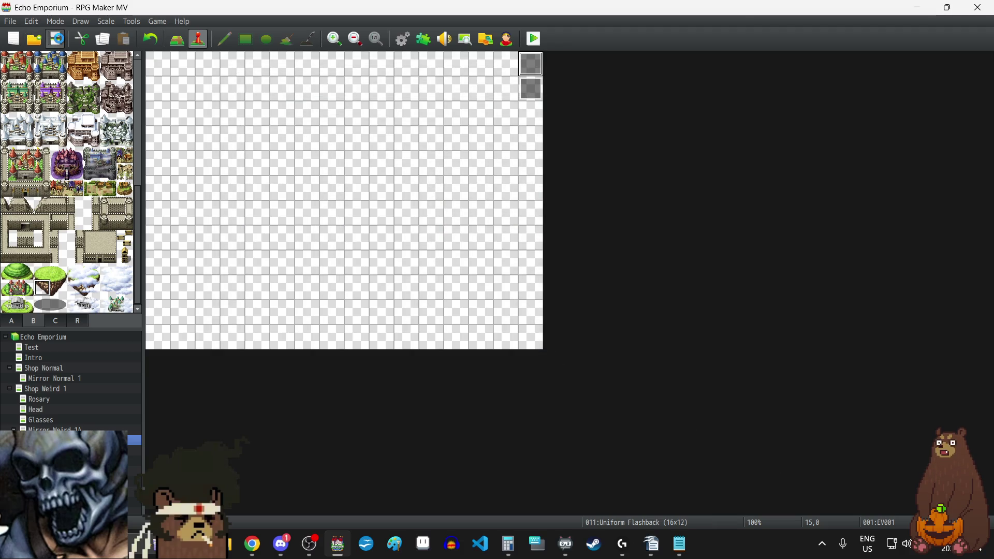
{"action": "left_click", "coordinate": [51, 450]}
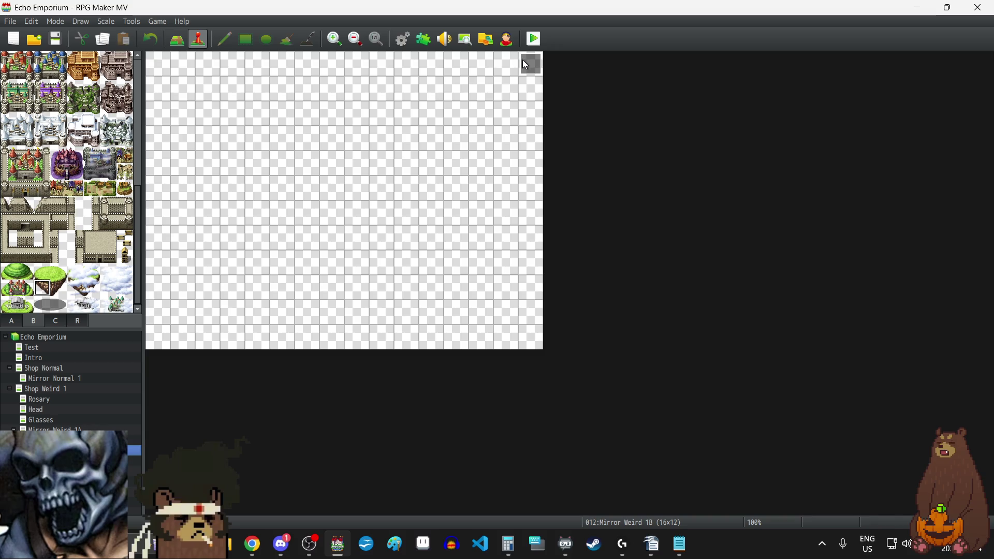
{"action": "double_click", "coordinate": [523, 60]}
{"action": "scroll", "coordinate": [537, 247], "scroll_direction": "down", "scroll_amount": 5}
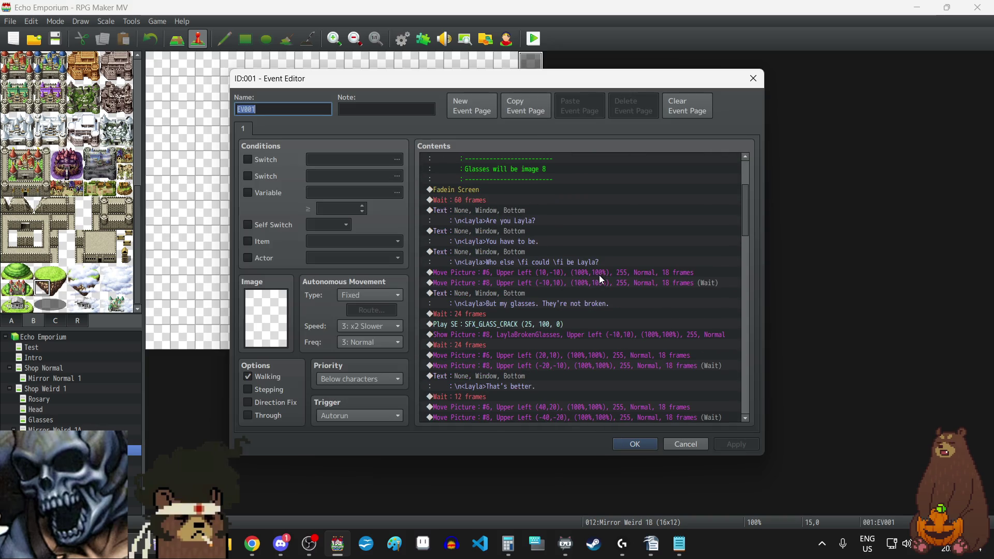
{"action": "scroll", "coordinate": [602, 280], "scroll_direction": "down", "scroll_amount": 8}
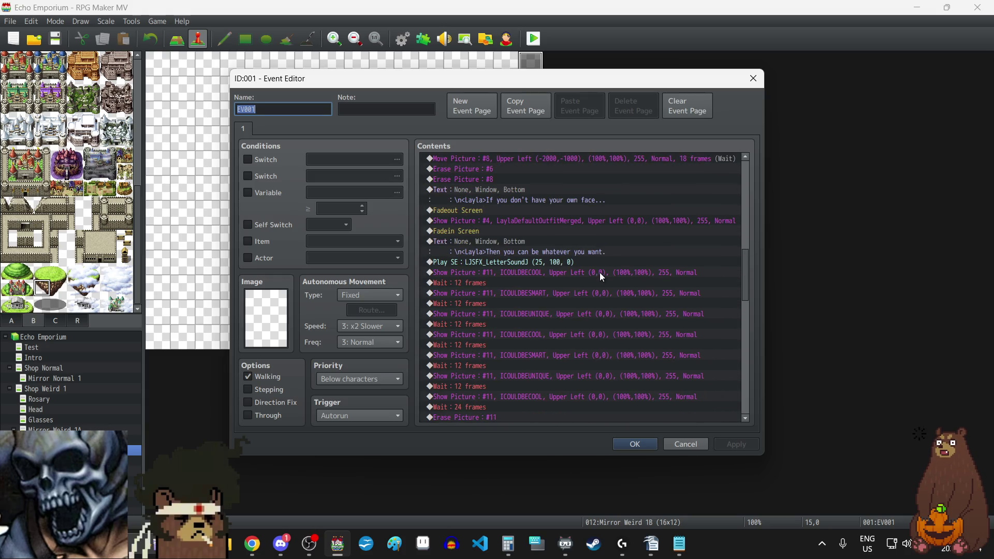
{"action": "scroll", "coordinate": [600, 273], "scroll_direction": "down", "scroll_amount": 2}
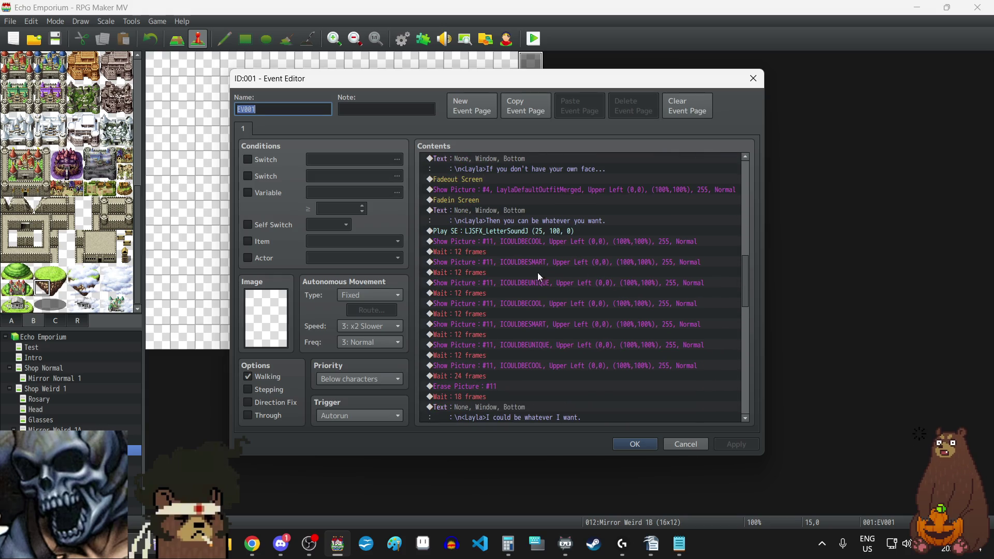
{"action": "left_click", "coordinate": [629, 447]}
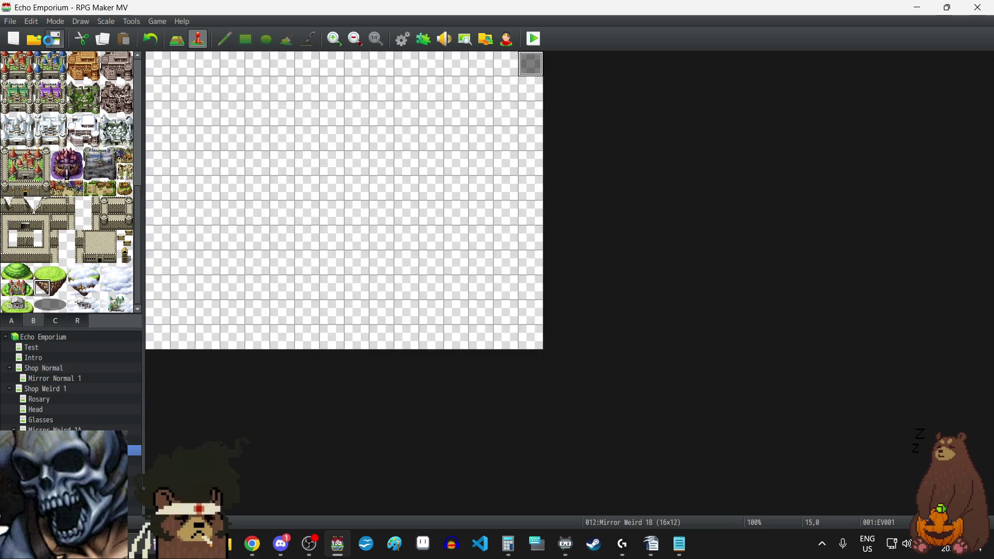
{"action": "left_click", "coordinate": [281, 543]}
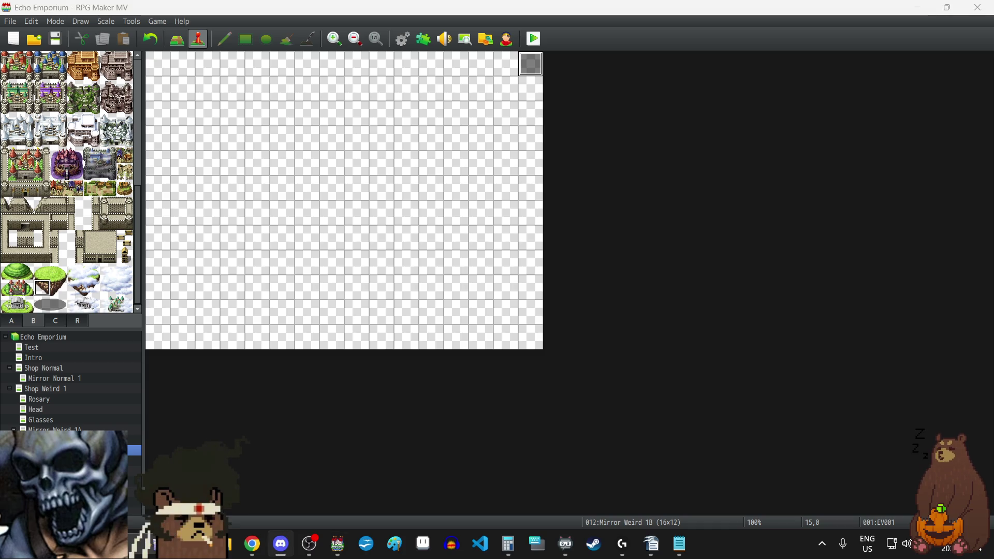
{"action": "key", "text": "alt+Tab"}
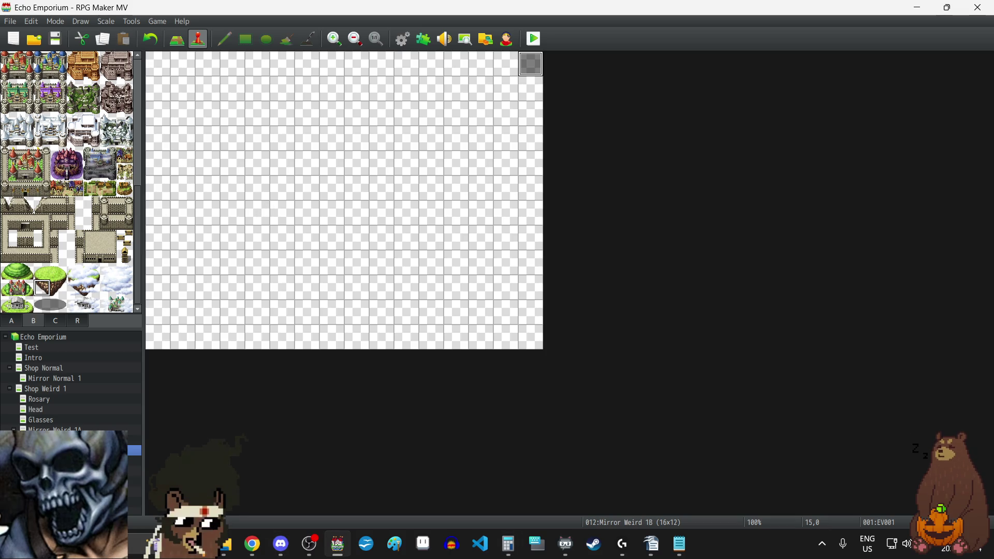
{"action": "key", "text": "alt+Tab"}
{"action": "key", "text": "alt+Tab"}
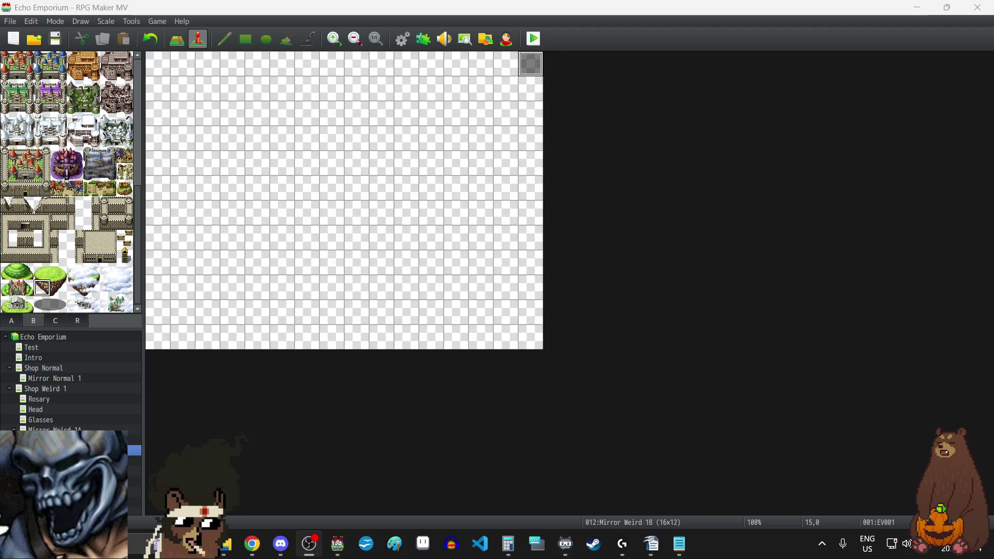
Step: Start a playtest from save File 7 and walk up through the red curtain doorway
{"action": "left_click", "coordinate": [535, 40]}
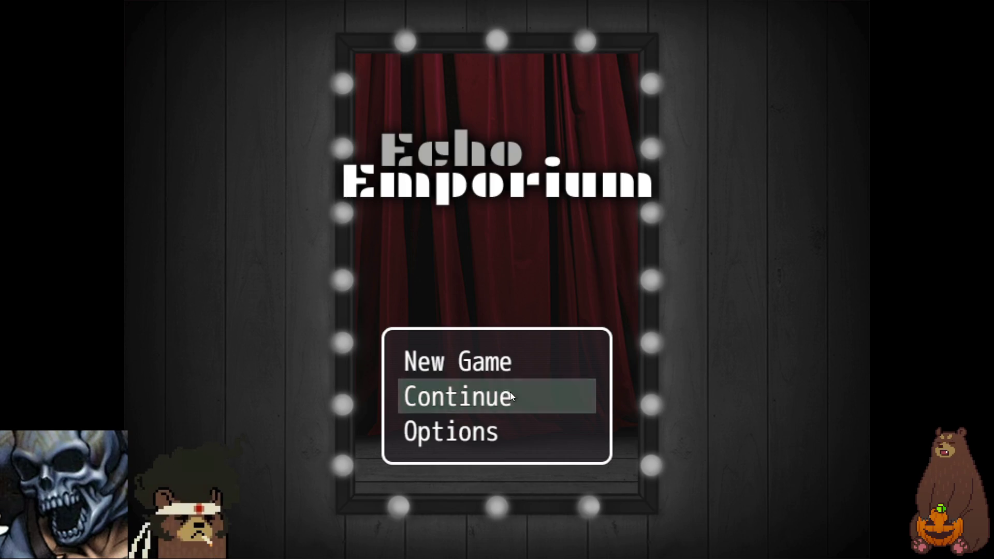
{"action": "left_click", "coordinate": [511, 392]}
{"action": "left_click", "coordinate": [578, 325]}
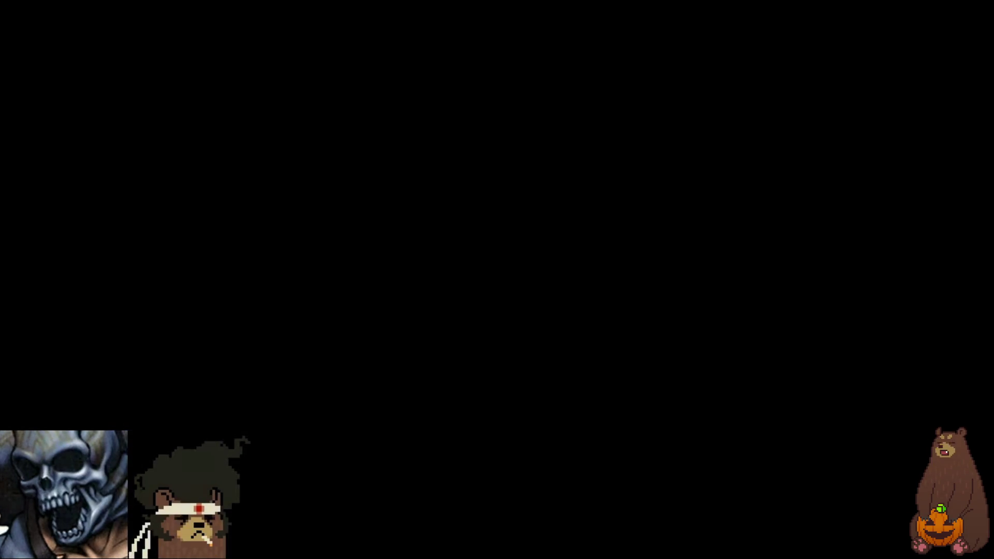
{"action": "key", "text": "Up"}
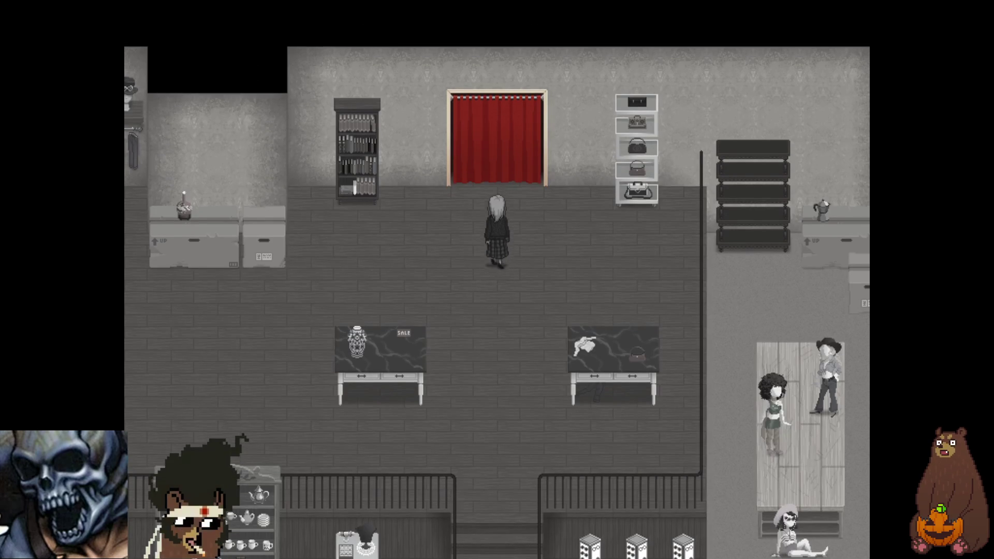
{"action": "key", "text": "z"}
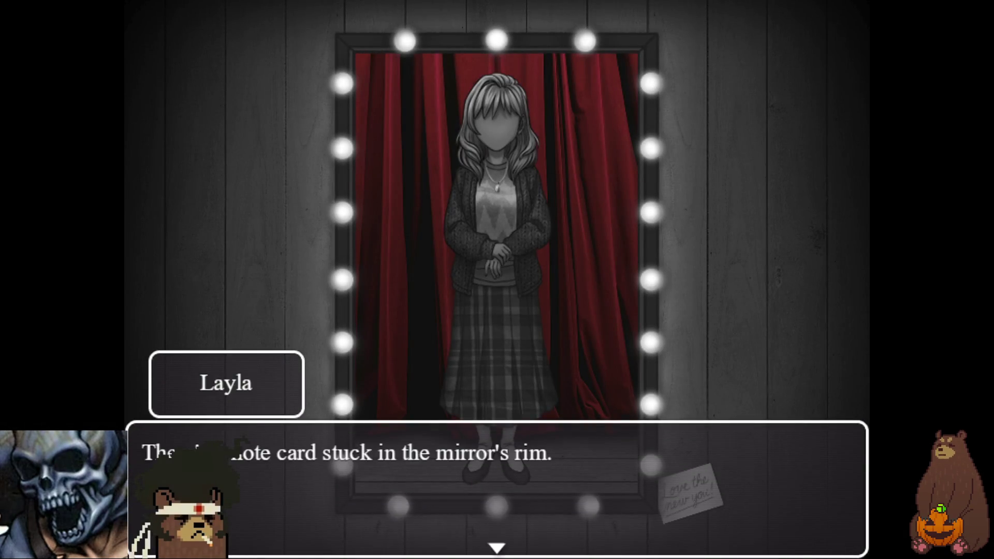
Step: Advance past the note cards until Layla appears in school uniform and glasses
{"action": "key", "text": "z"}
{"action": "key", "text": "z"}
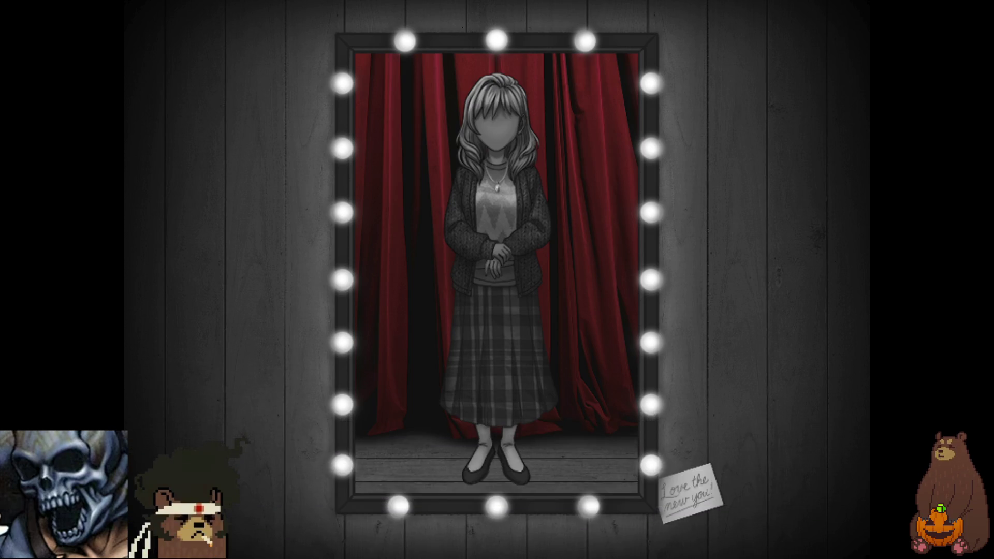
{"action": "key", "text": "z"}
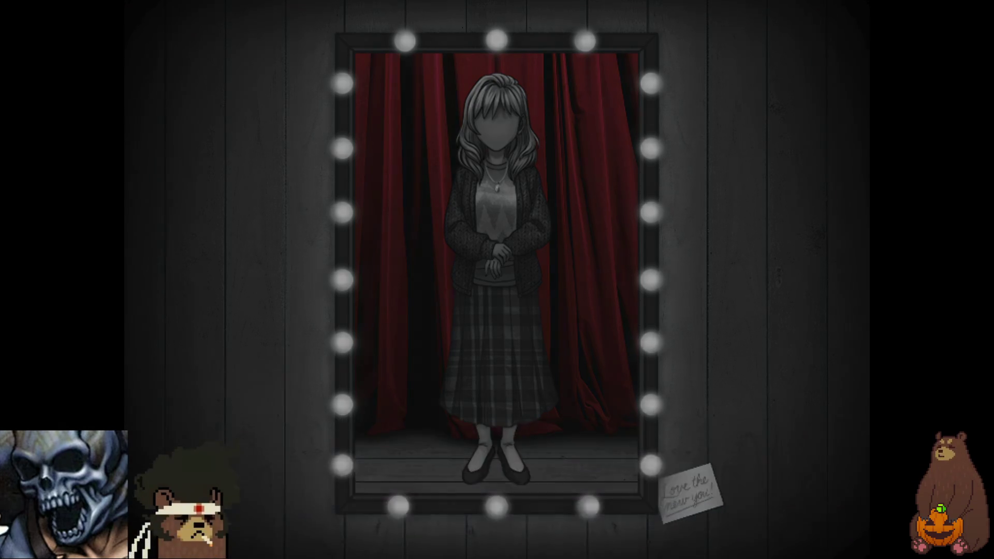
{"action": "key", "text": "z"}
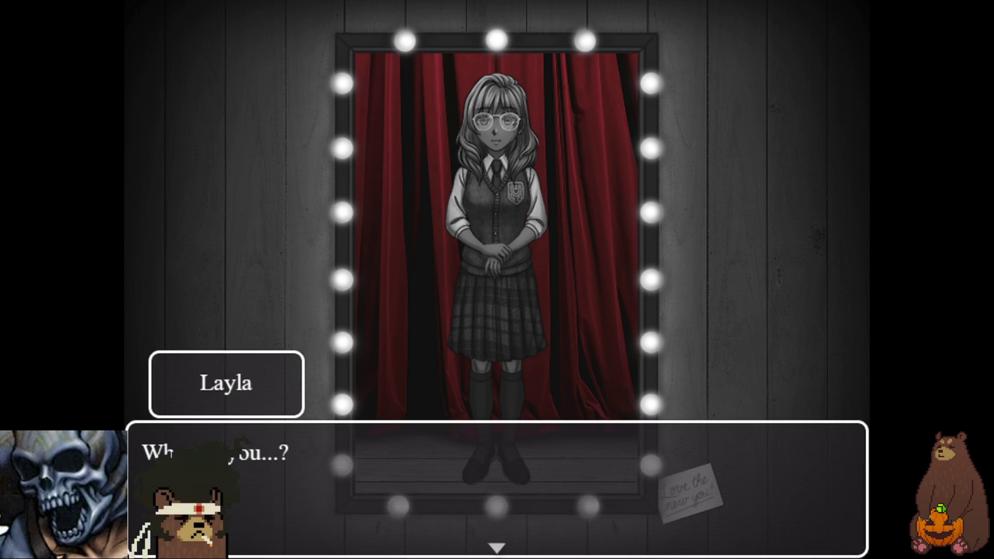
{"action": "key", "text": "z"}
{"action": "key", "text": "z"}
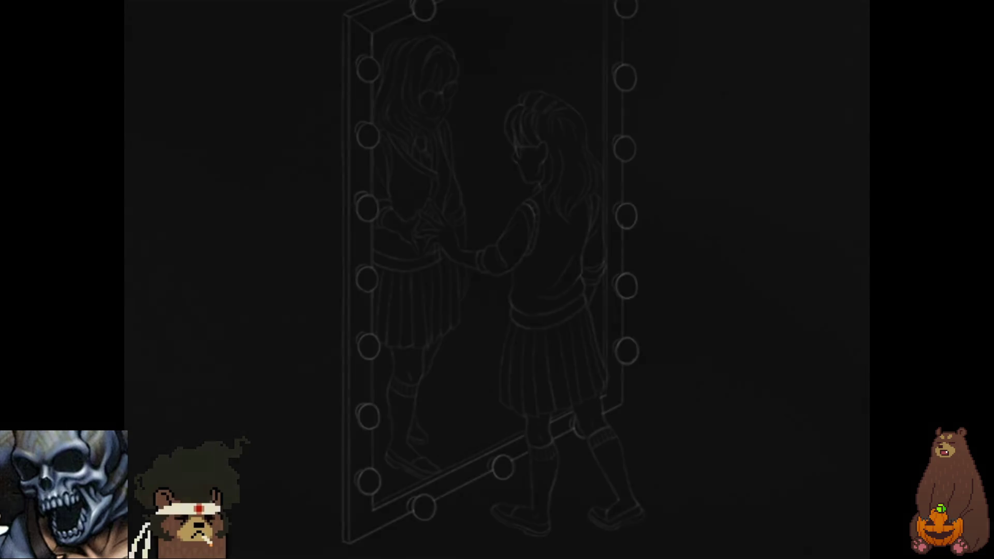
Step: Advance every sketch-scene dialogue line until the glitch transition shatters the mirror
{"action": "key", "text": "Return"}
{"action": "key", "text": "Return"}
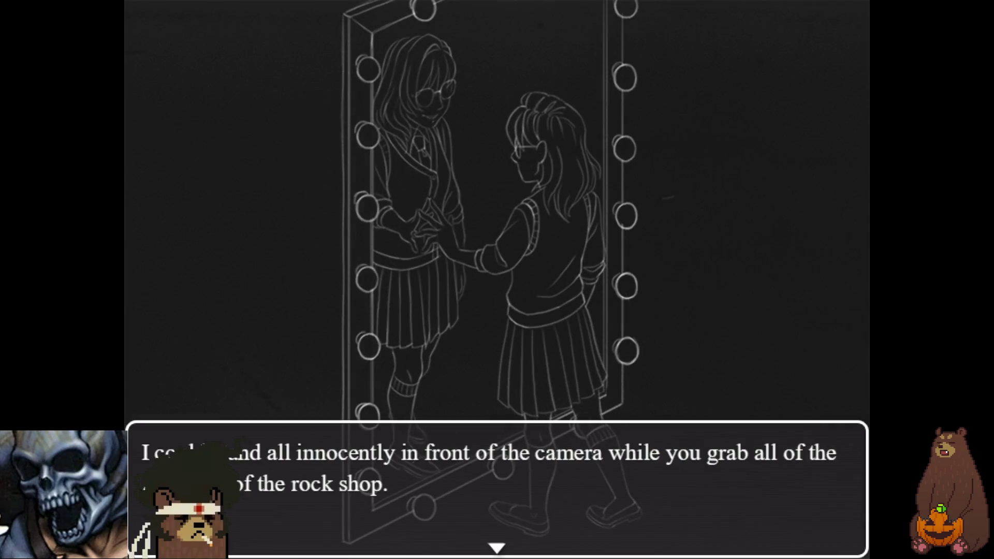
{"action": "key", "text": "Return"}
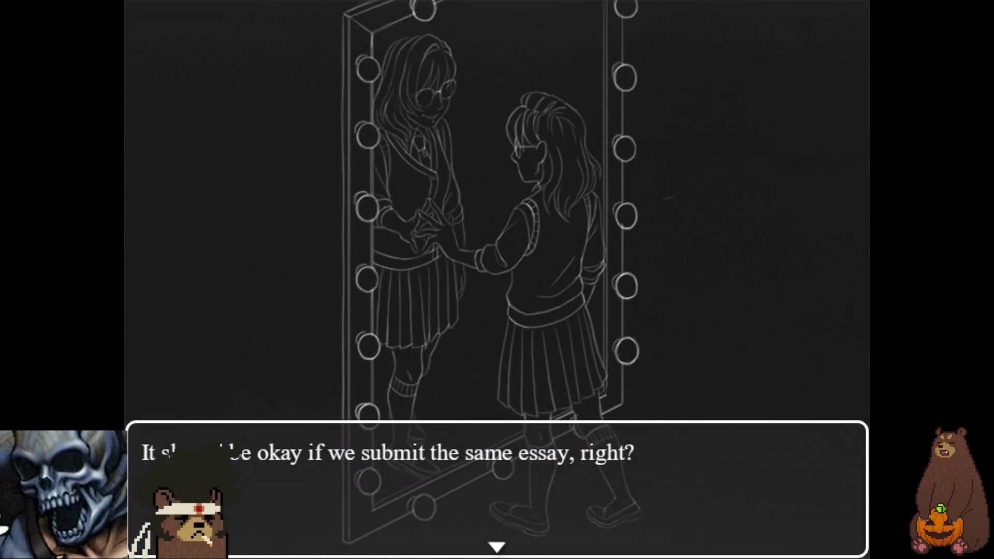
{"action": "key", "text": "Return"}
{"action": "key", "text": "Return"}
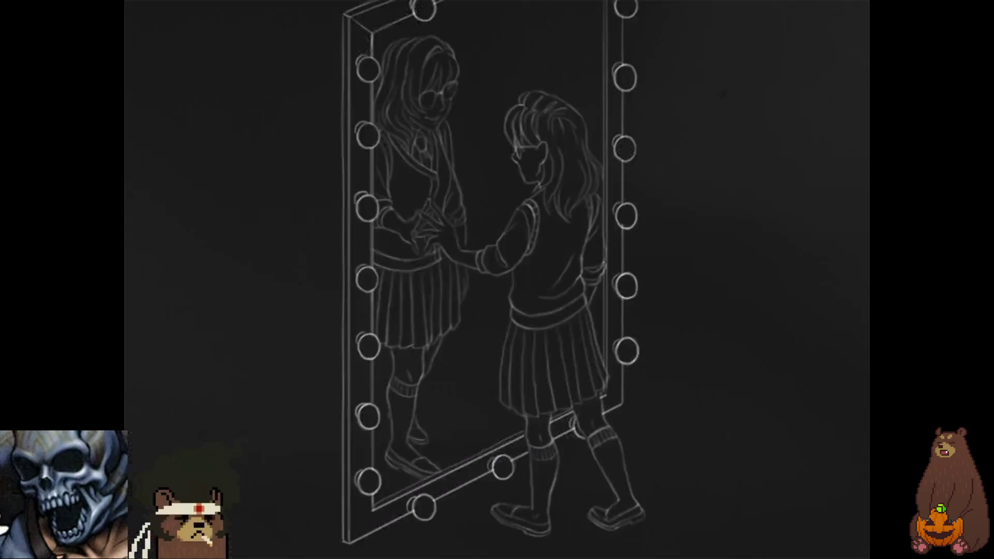
{"action": "key", "text": "Return"}
{"action": "key", "text": "Return"}
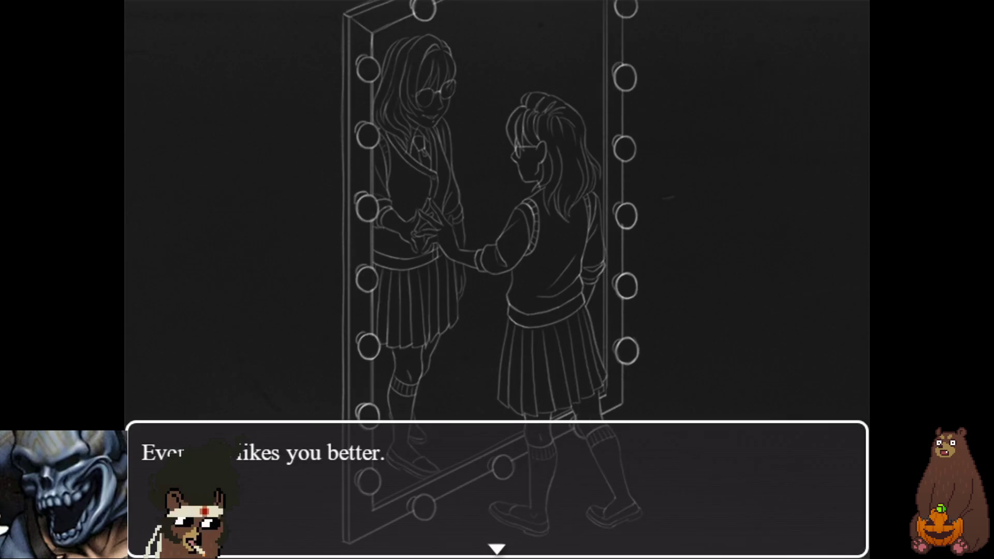
{"action": "key", "text": "Return"}
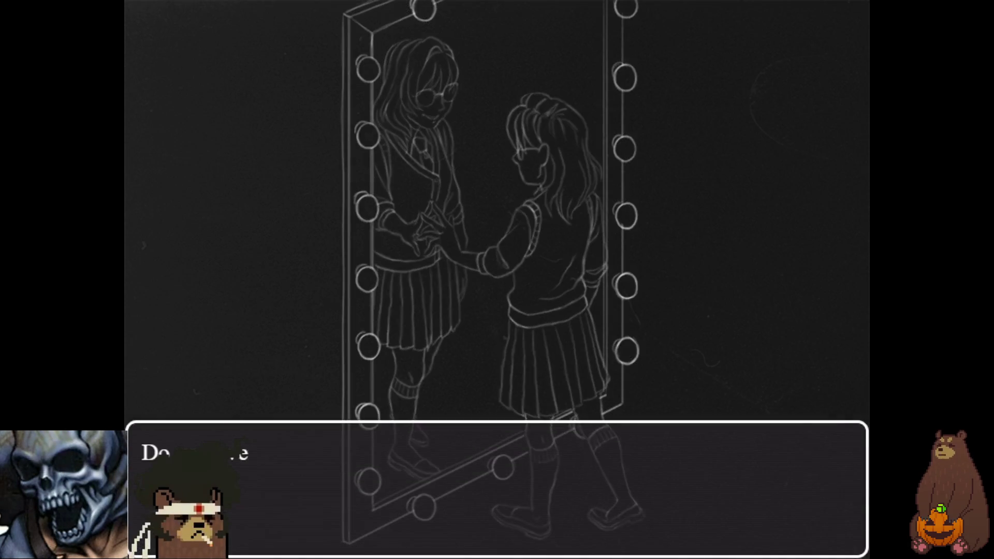
{"action": "key", "text": "Return"}
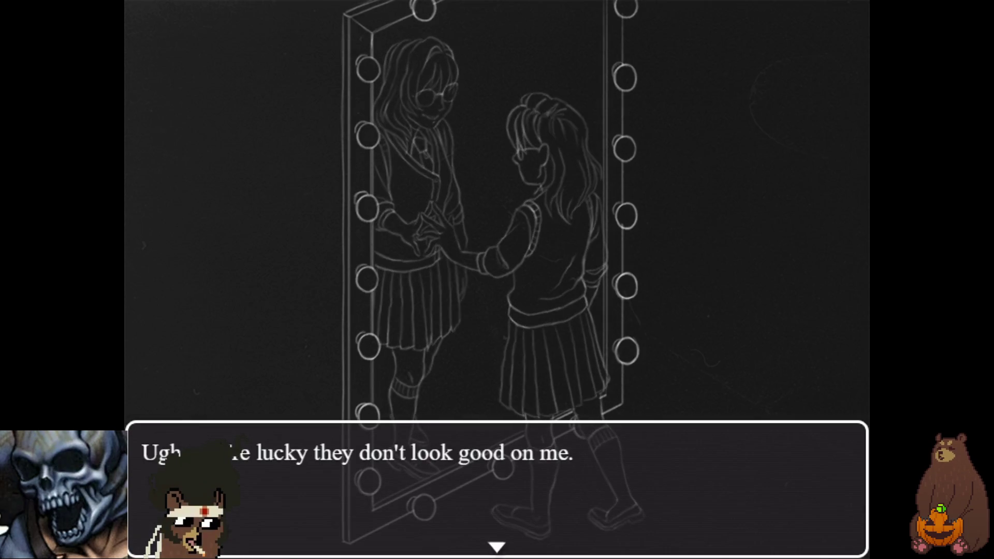
{"action": "key", "text": "Return"}
{"action": "key", "text": "Return"}
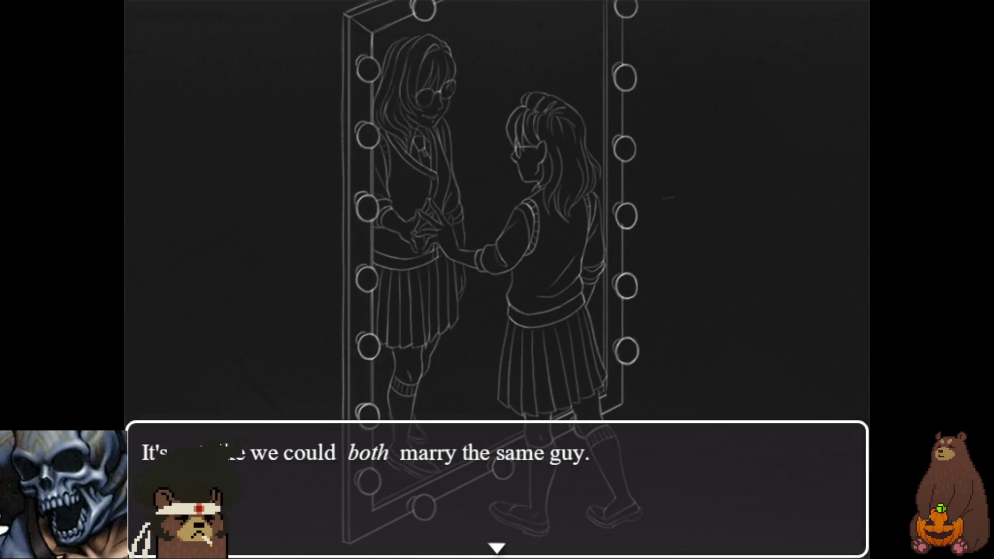
{"action": "key", "text": "Return"}
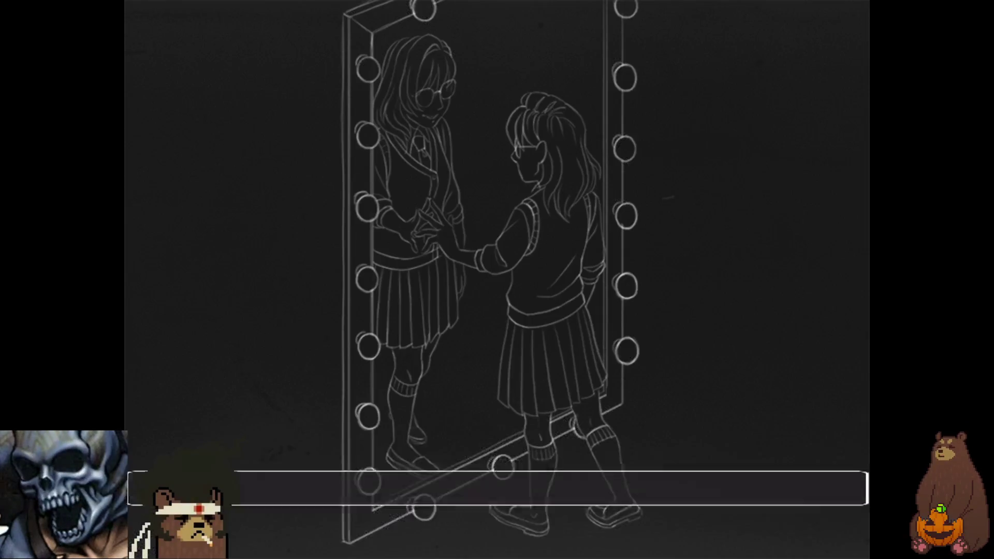
{"action": "key", "text": "Return"}
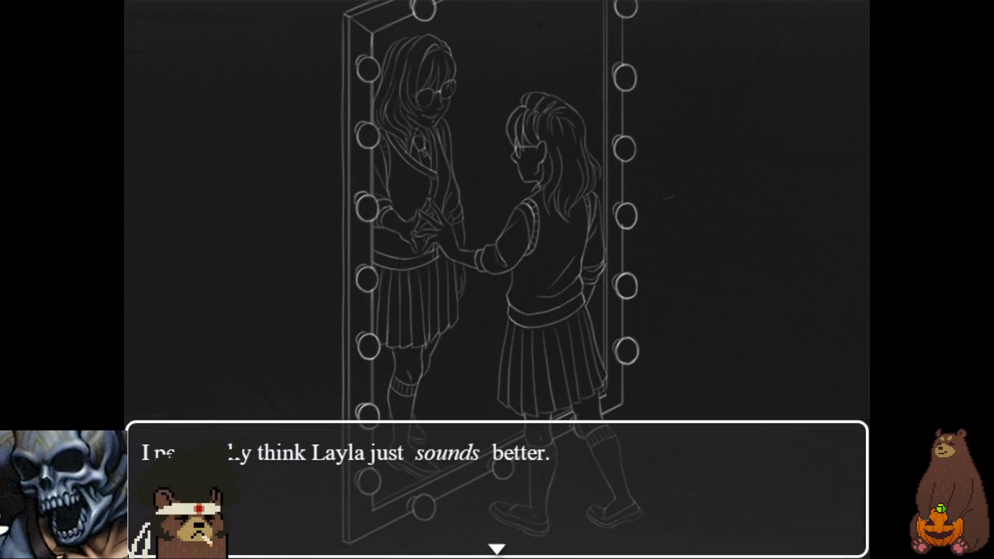
{"action": "key", "text": "Return"}
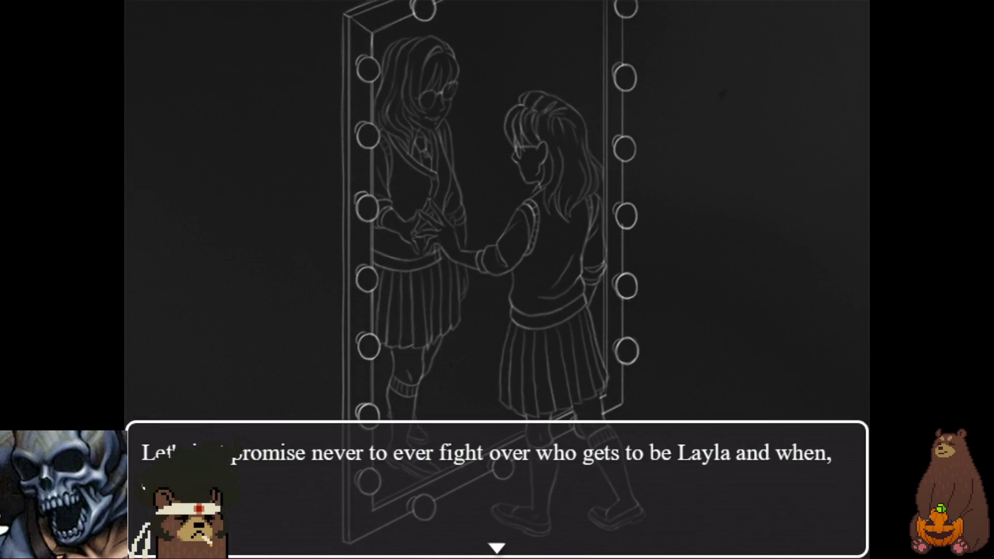
{"action": "key", "text": "Return"}
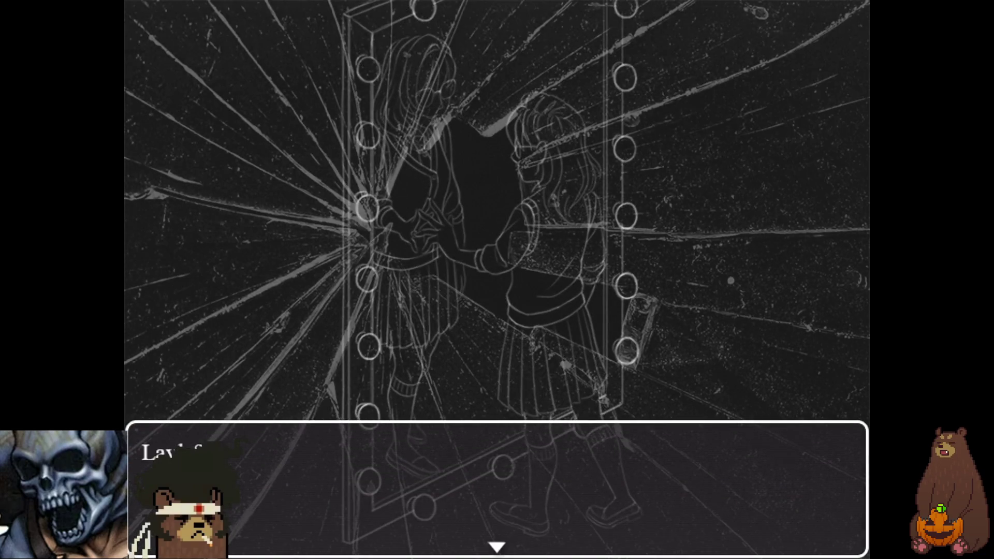
Step: Advance the shattered-mirror dialogue about bleeding and broken glasses to the scene's last line
{"action": "key", "text": "Return"}
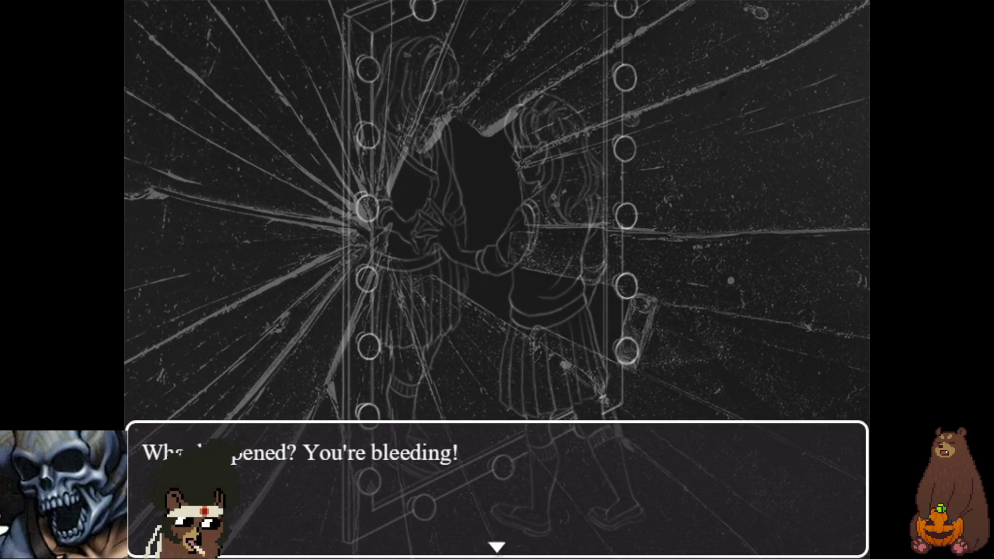
{"action": "key", "text": "Return"}
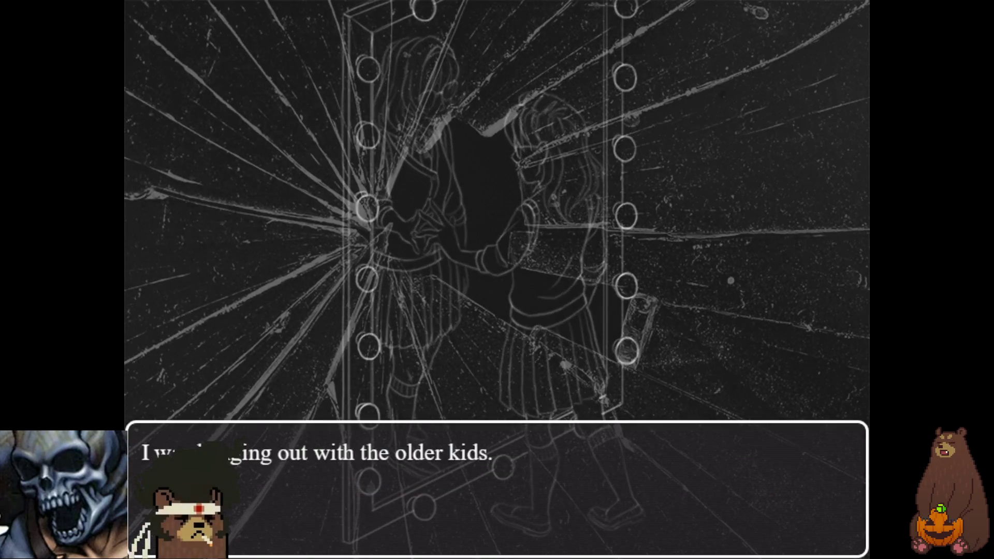
{"action": "key", "text": "Return"}
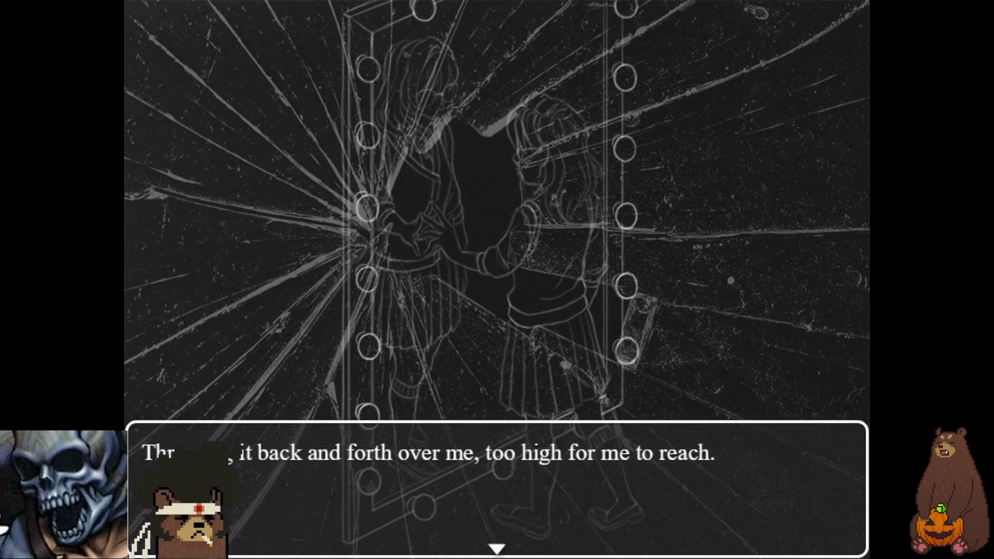
{"action": "key", "text": "Return"}
{"action": "key", "text": "Return"}
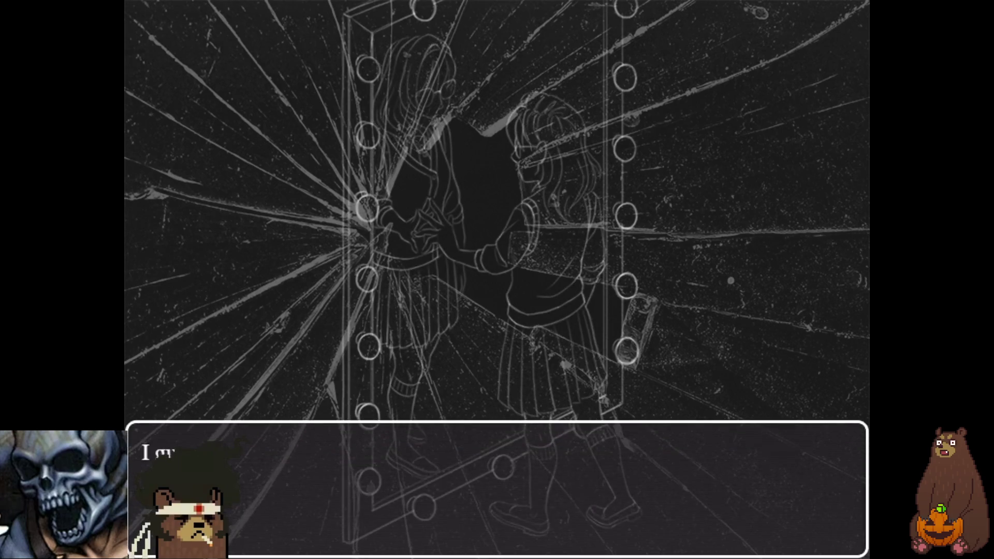
{"action": "key", "text": "Return"}
{"action": "key", "text": "Return"}
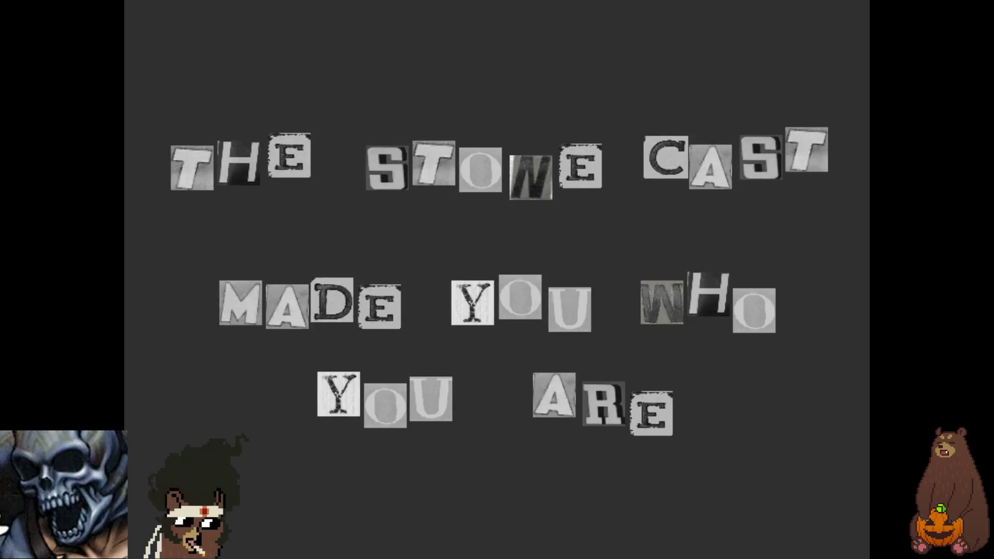
{"action": "key", "text": "Return"}
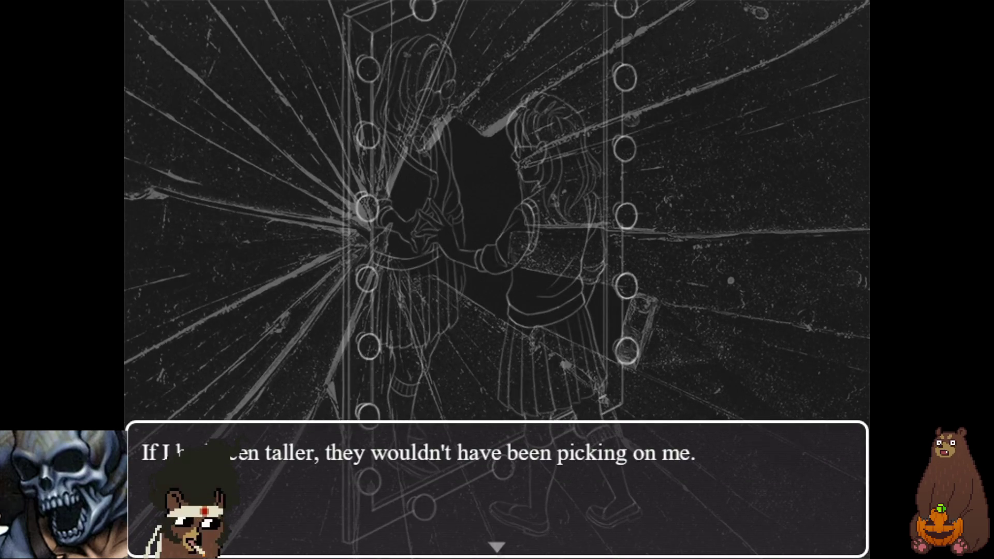
{"action": "key", "text": "Return"}
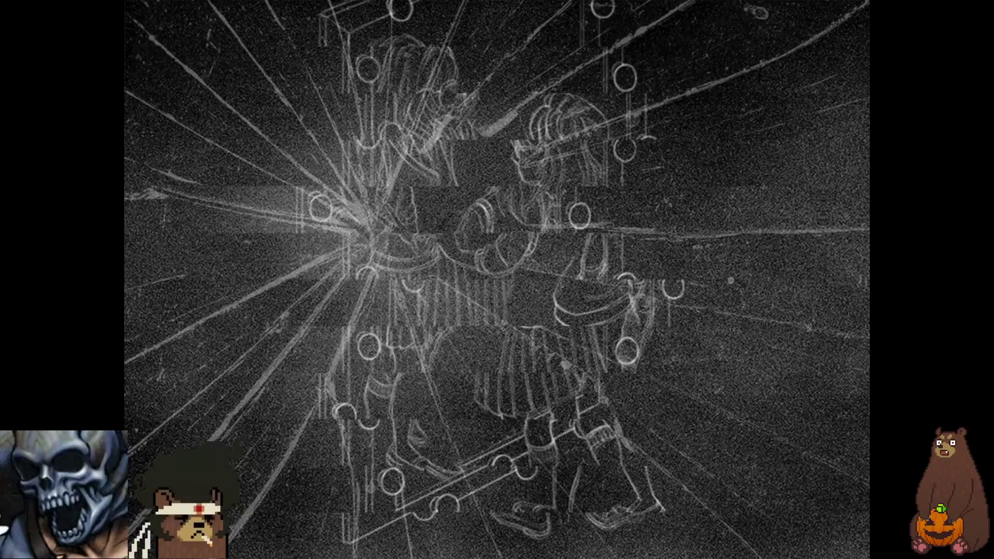
{"action": "key", "text": "Return"}
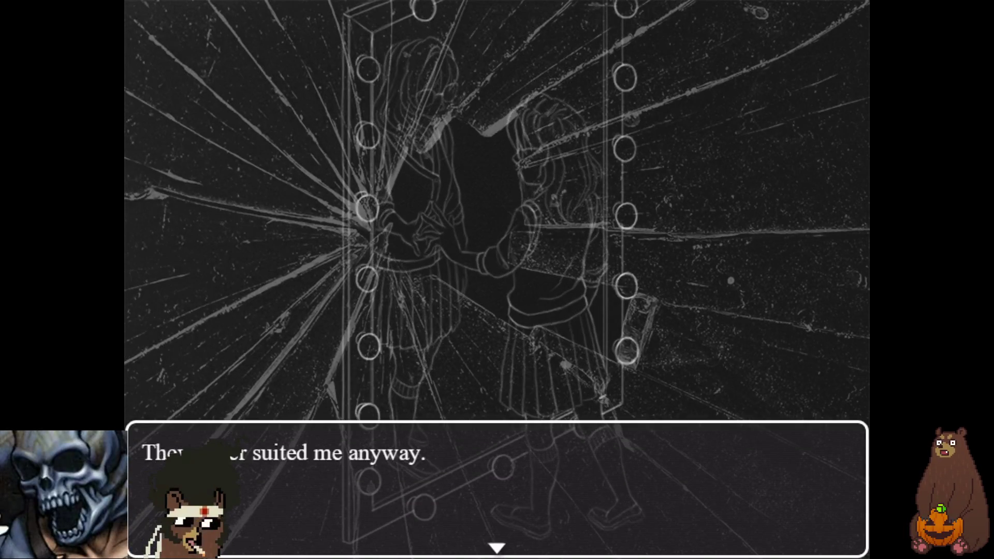
{"action": "key", "text": "Return"}
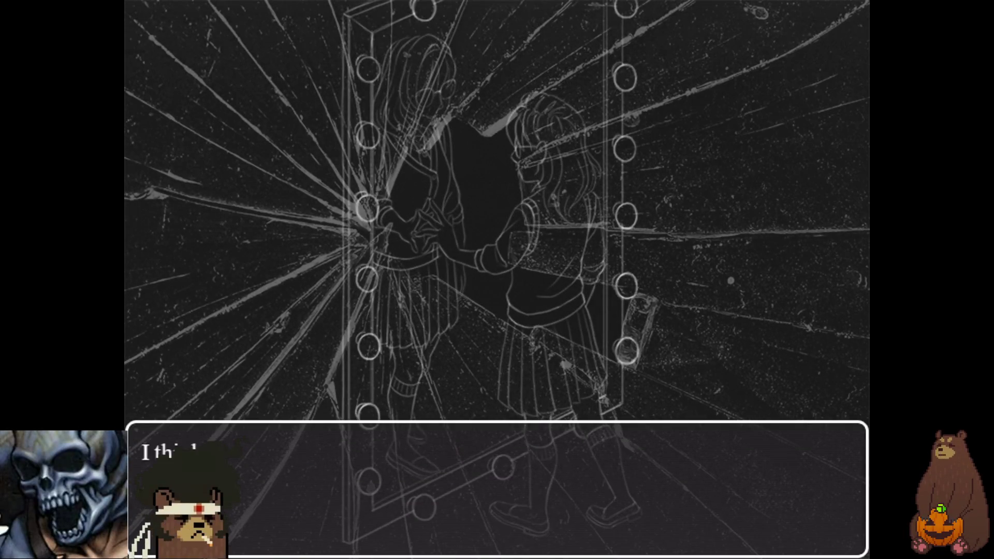
{"action": "key", "text": "Return"}
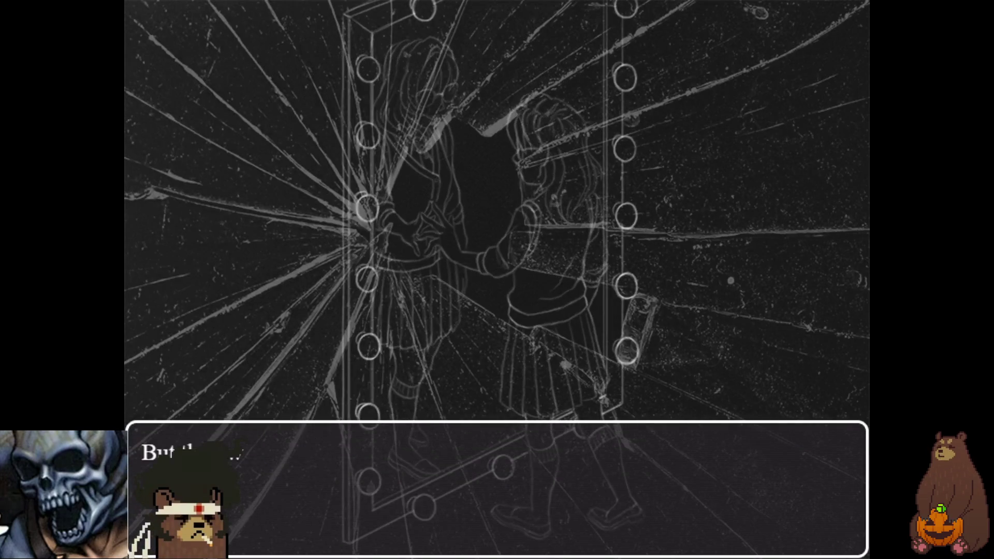
{"action": "key", "text": "Return"}
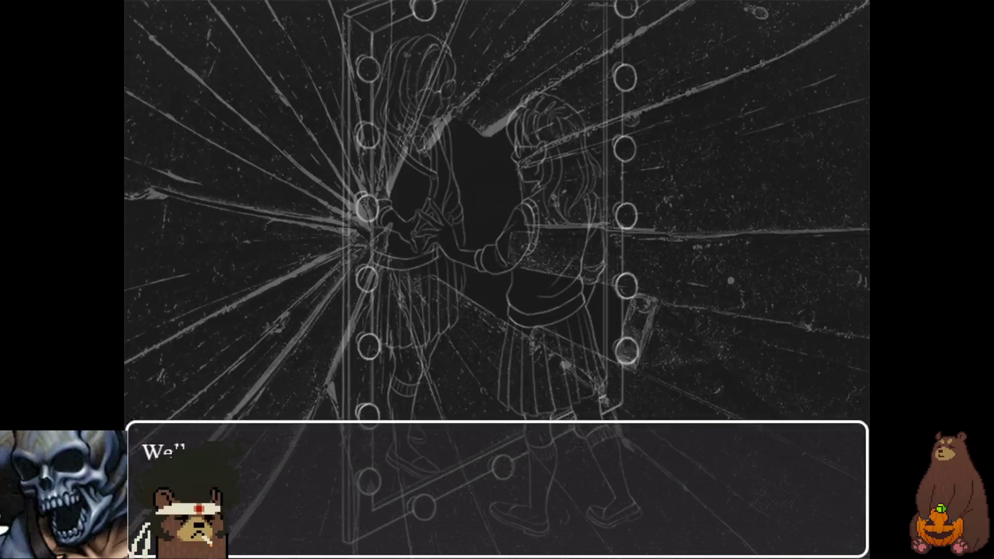
{"action": "key", "text": "Return"}
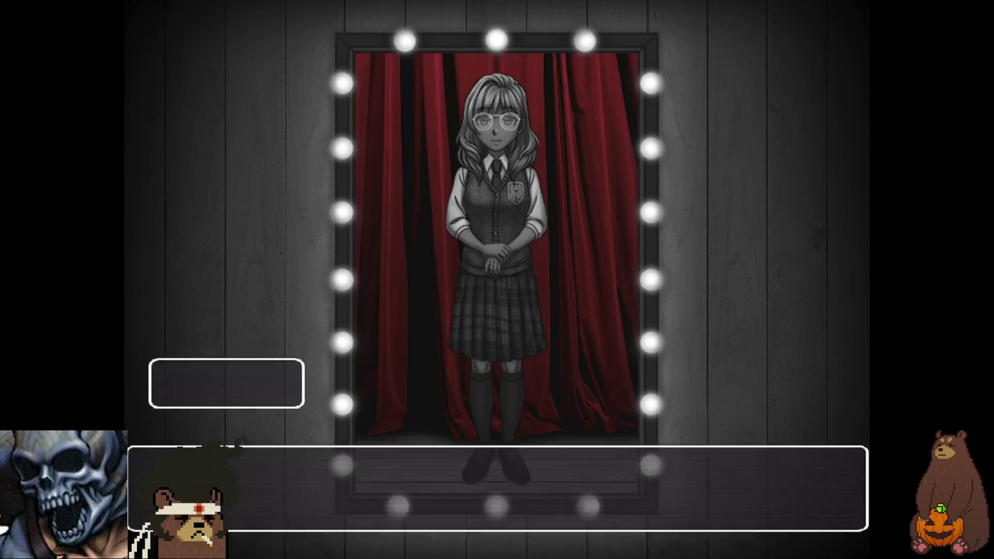
Step: Continue the dialogue until Layla's faceless reflection and the 'I COULD BE' card appear
{"action": "key", "text": "Return"}
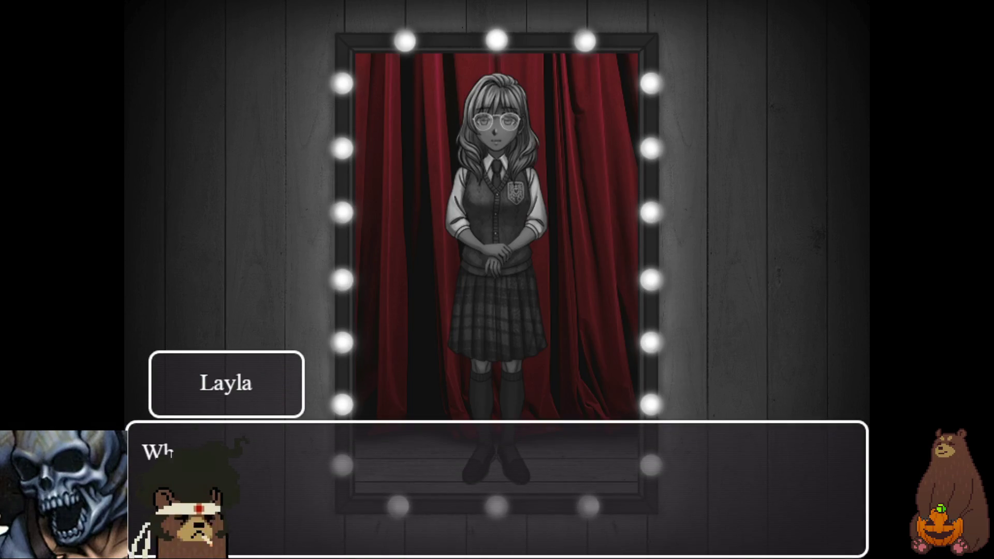
{"action": "key", "text": "Return"}
{"action": "key", "text": "Return"}
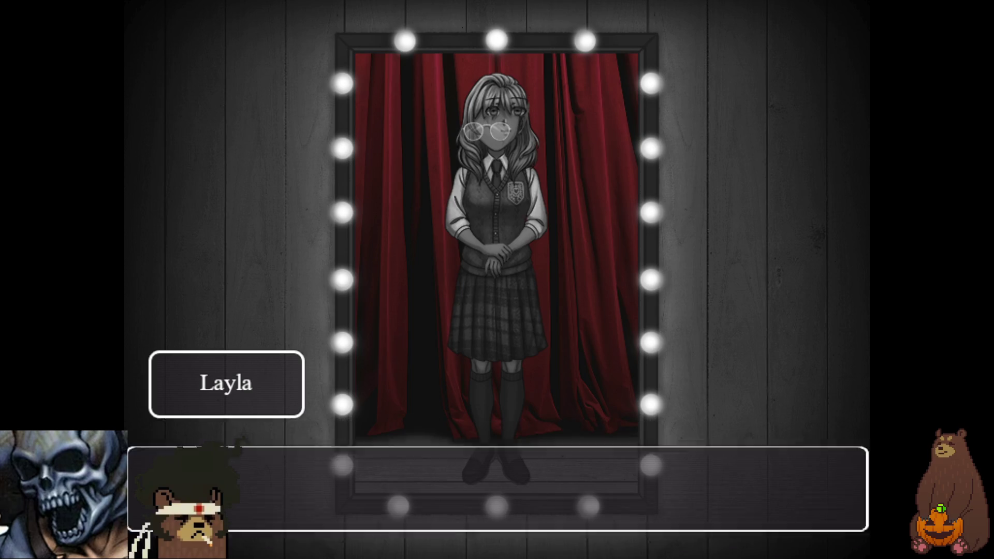
{"action": "key", "text": "Return"}
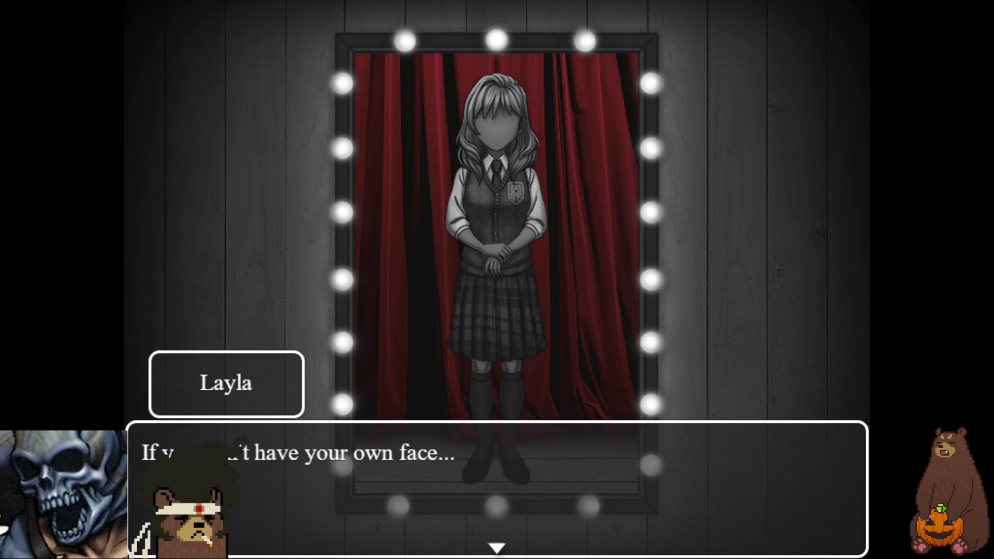
{"action": "key", "text": "Return"}
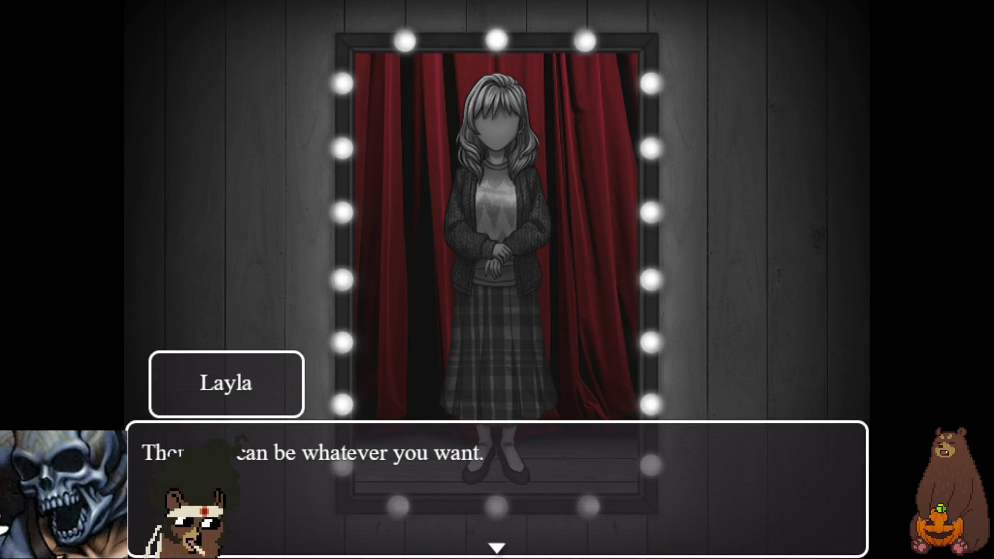
{"action": "key", "text": "Return"}
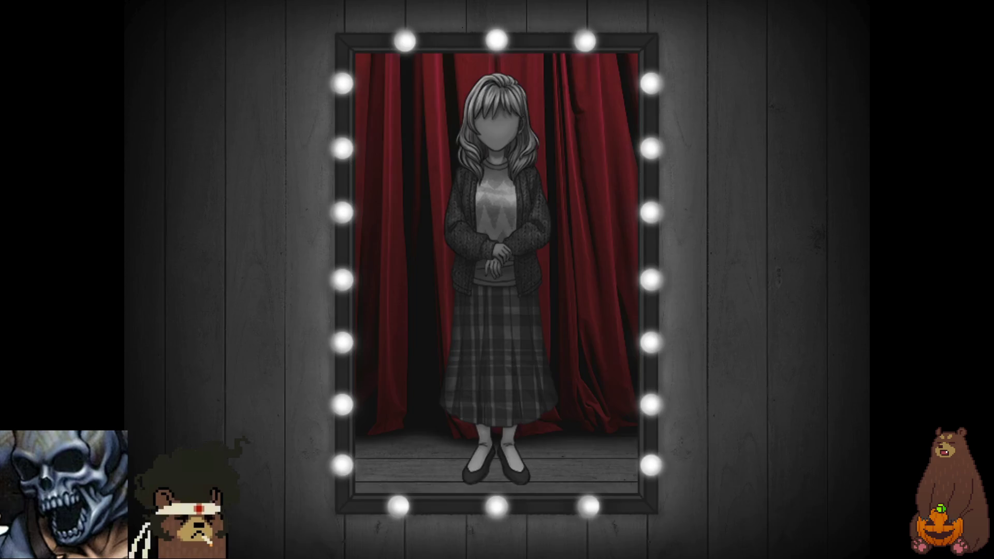
{"action": "key", "text": "Return"}
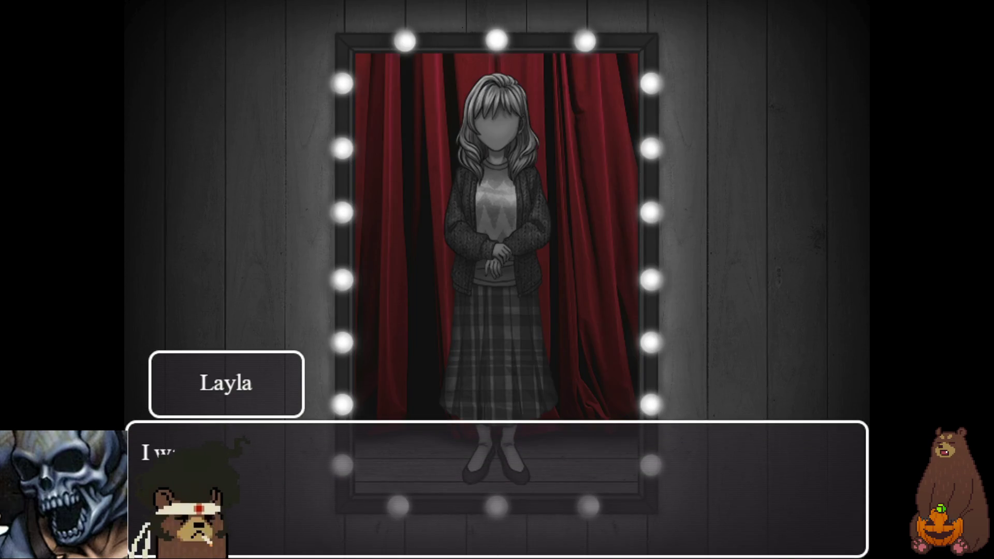
{"action": "key", "text": "Return"}
{"action": "key", "text": "Return"}
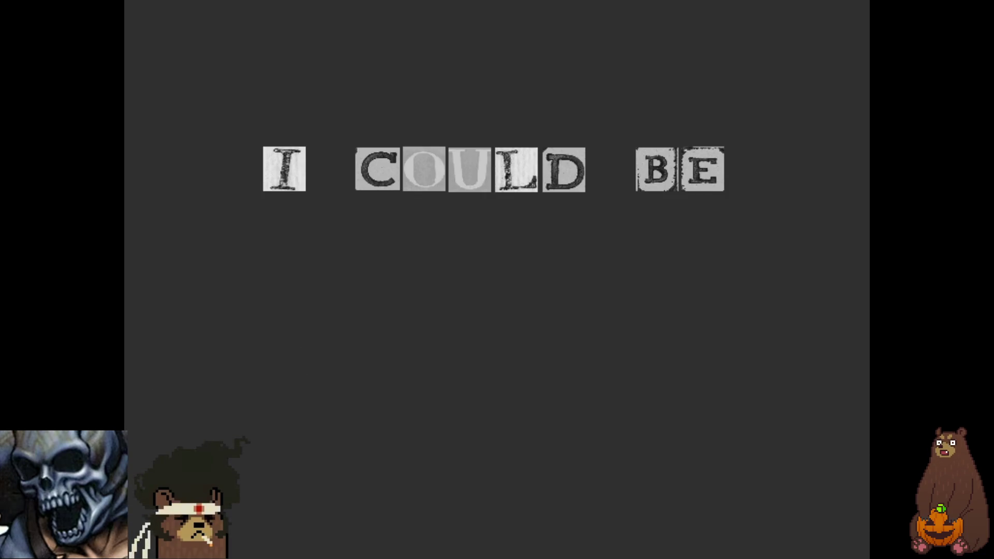
{"action": "key", "text": "Return"}
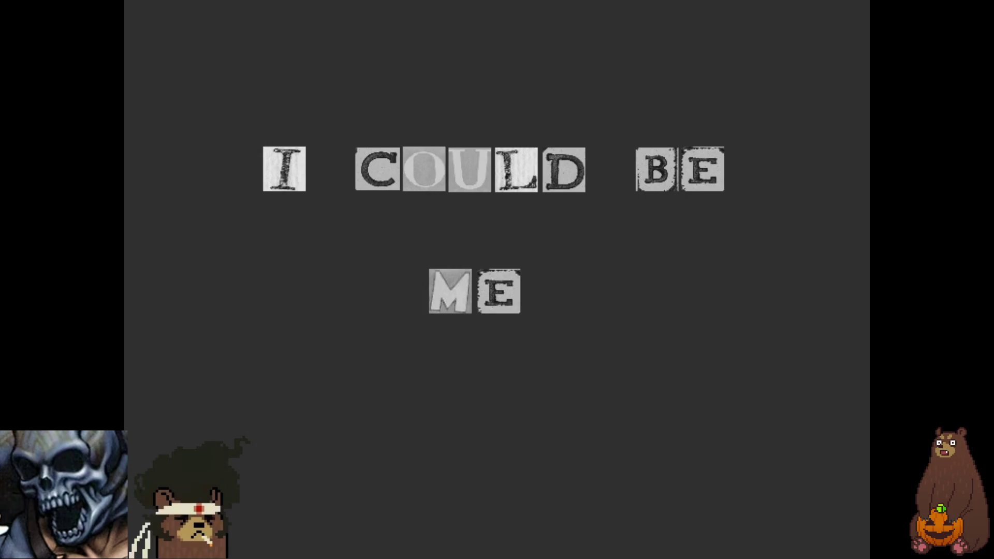
Step: Advance past 'I COULD BE ME' to the horse scene, leave fullscreen, and close the playtest
{"action": "key", "text": "Return"}
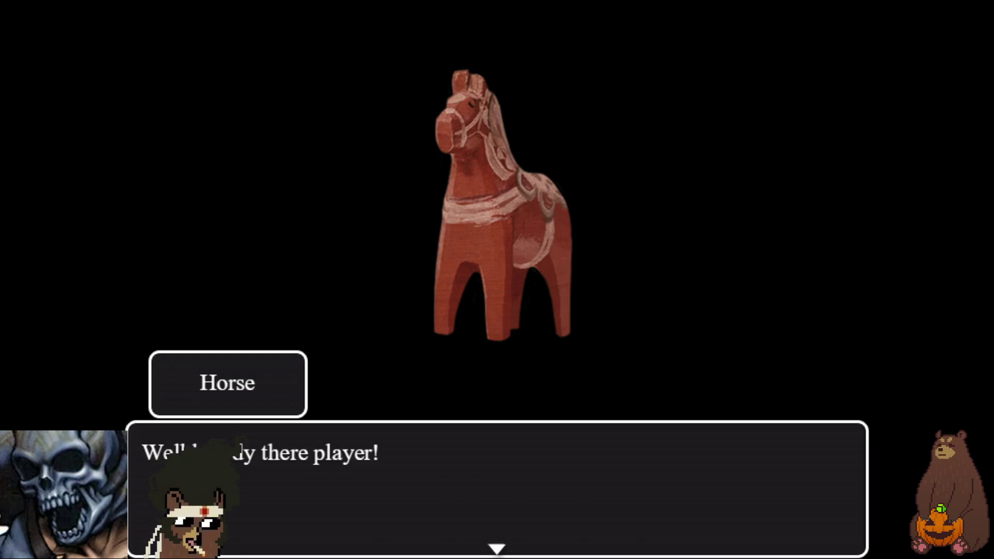
{"action": "key", "text": "F4"}
{"action": "left_click", "coordinate": [727, 76]}
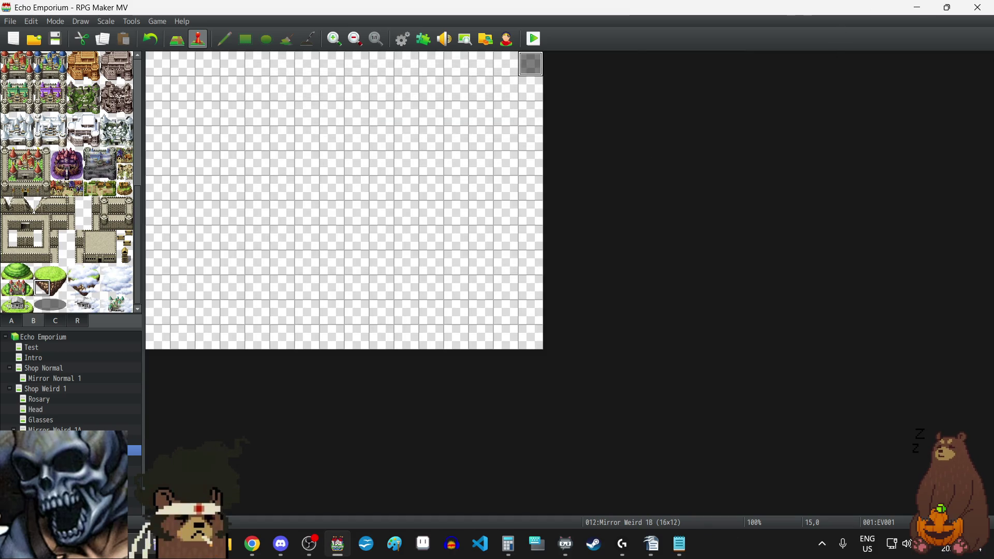
Step: Insert a 120-frame Wait as the first command of the Ending map's horse event
{"action": "double_click", "coordinate": [533, 62]}
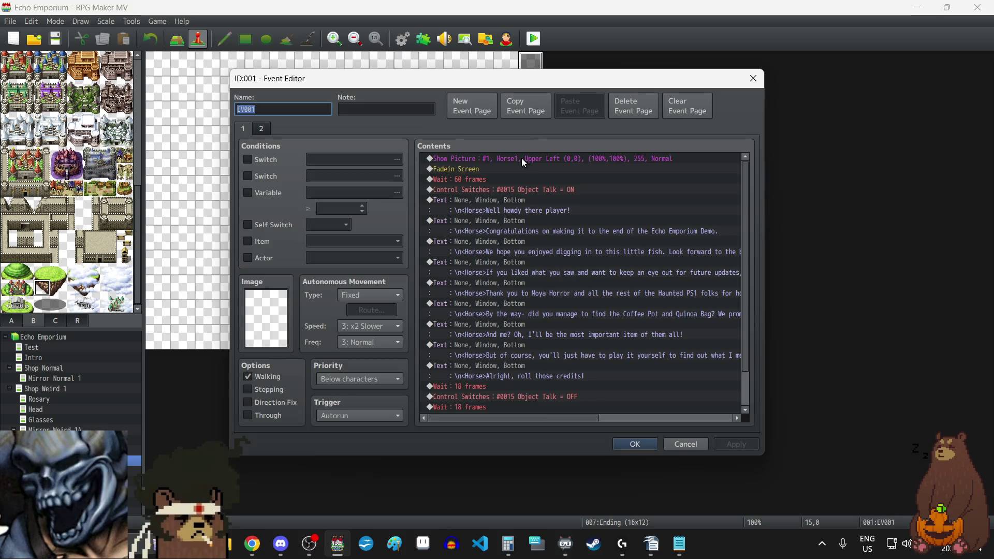
{"action": "left_click", "coordinate": [522, 159]}
{"action": "key", "text": "Insert"}
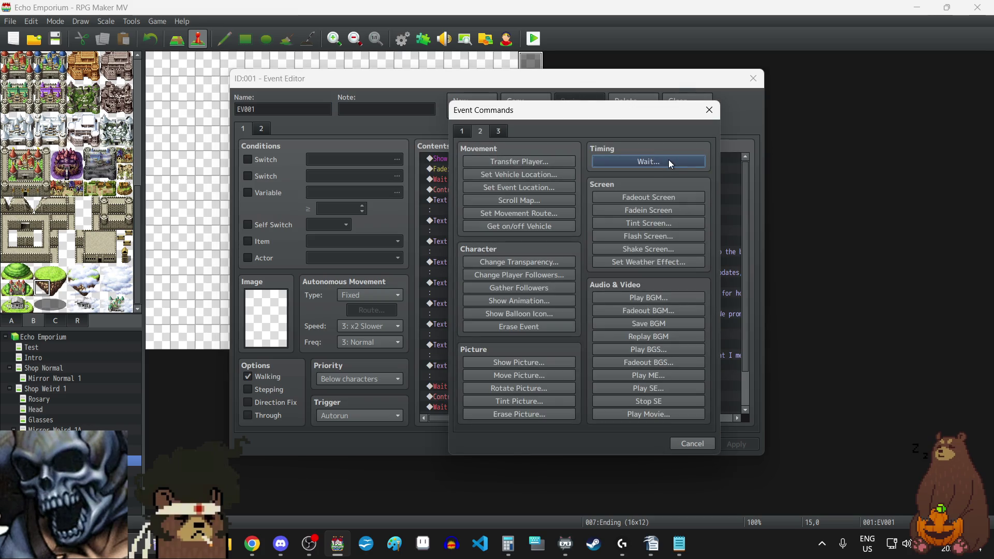
{"action": "left_click", "coordinate": [668, 161]}
{"action": "type", "text": "120"}
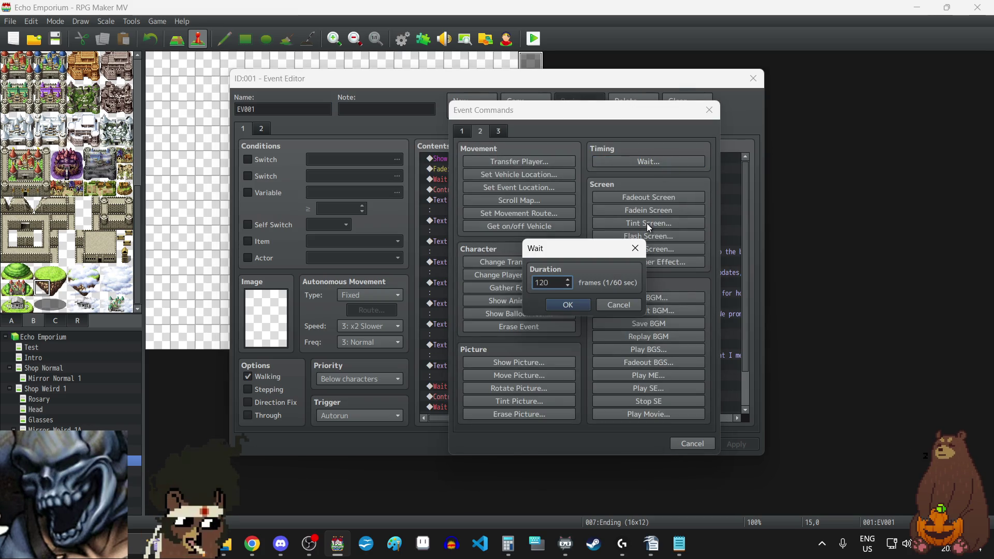
{"action": "left_click", "coordinate": [569, 304]}
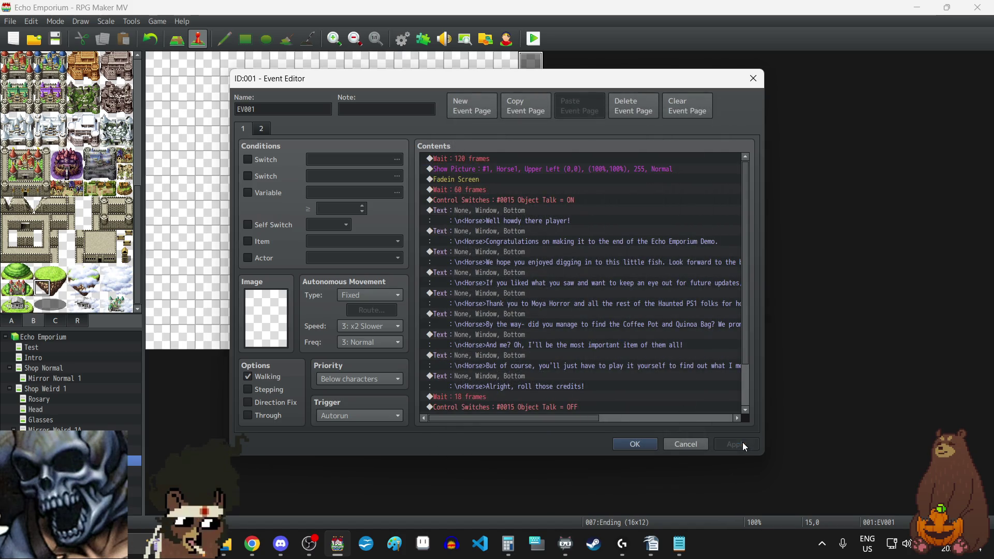
{"action": "left_click", "coordinate": [635, 444]}
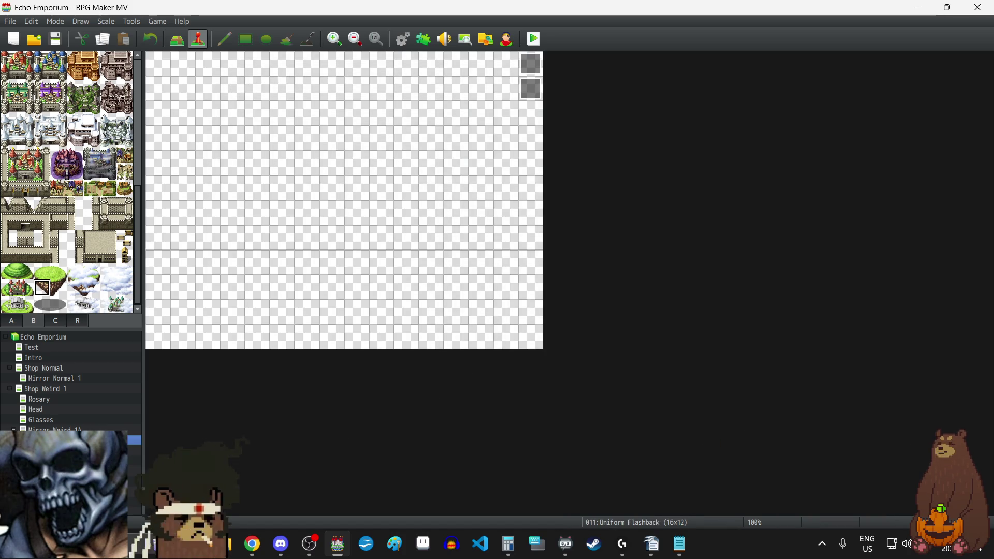
Step: Open the Uniform Flashback event and confirm its first two waits at 18 frames
{"action": "double_click", "coordinate": [524, 63]}
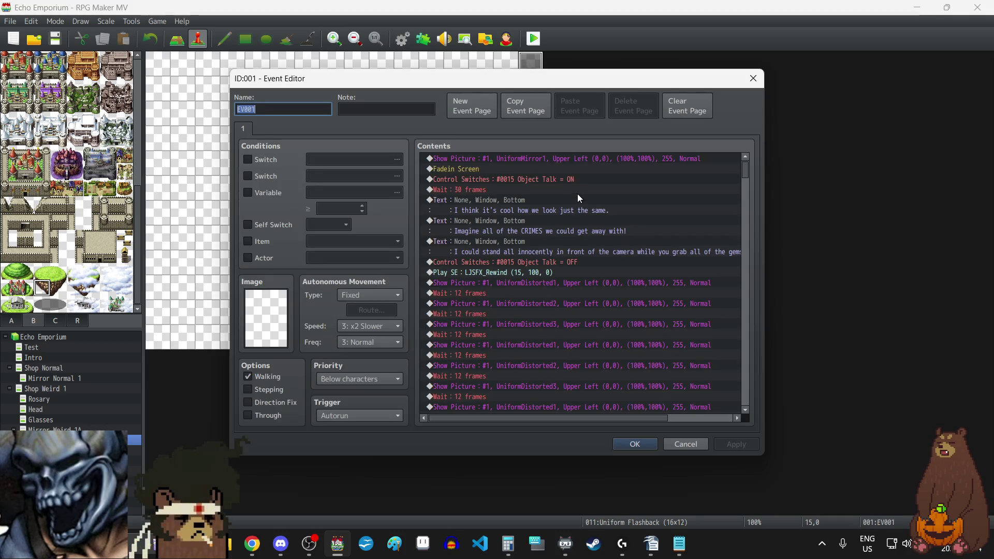
{"action": "scroll", "coordinate": [618, 264], "scroll_direction": "down", "scroll_amount": 10}
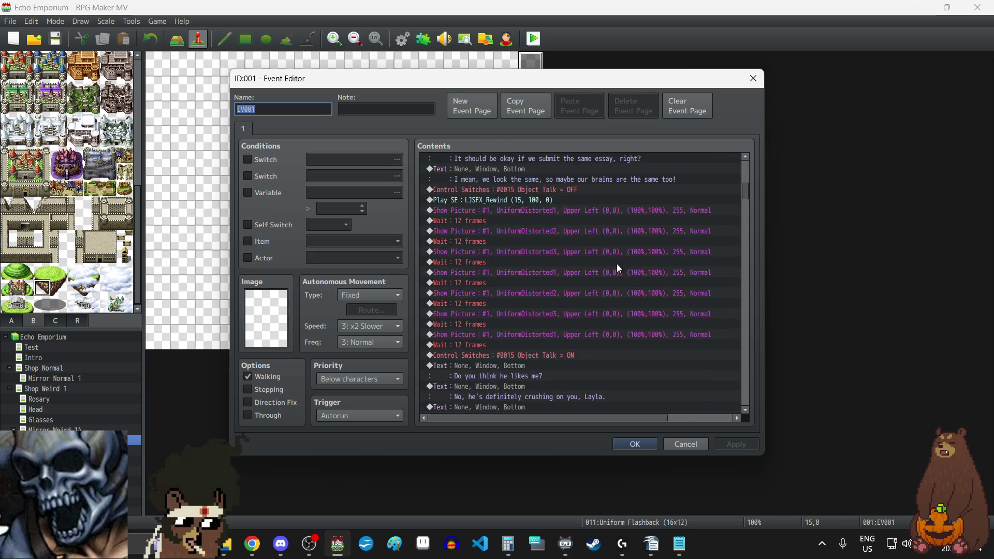
{"action": "scroll", "coordinate": [616, 262], "scroll_direction": "down", "scroll_amount": 10}
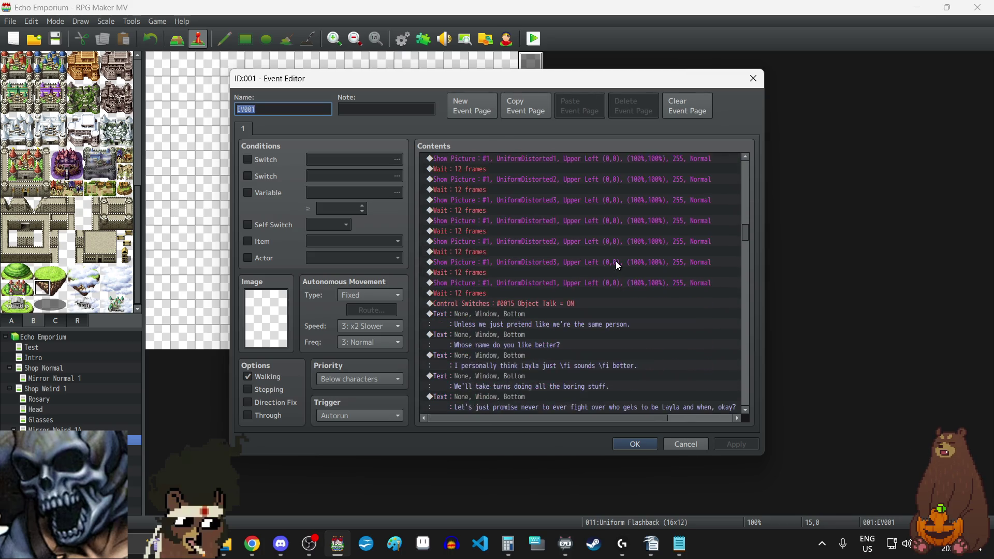
{"action": "scroll", "coordinate": [616, 261], "scroll_direction": "down", "scroll_amount": 10}
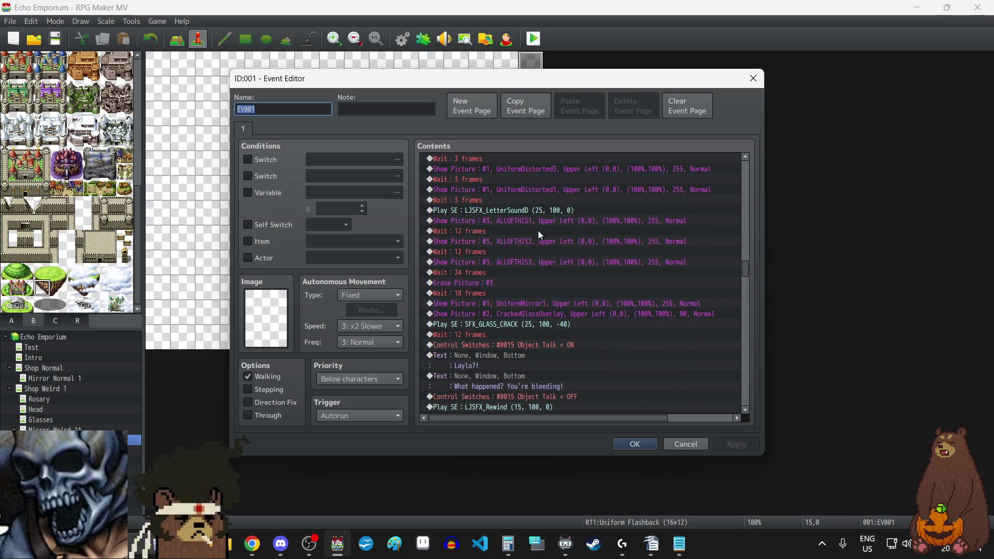
{"action": "double_click", "coordinate": [503, 231]}
{"action": "type", "text": "18"}
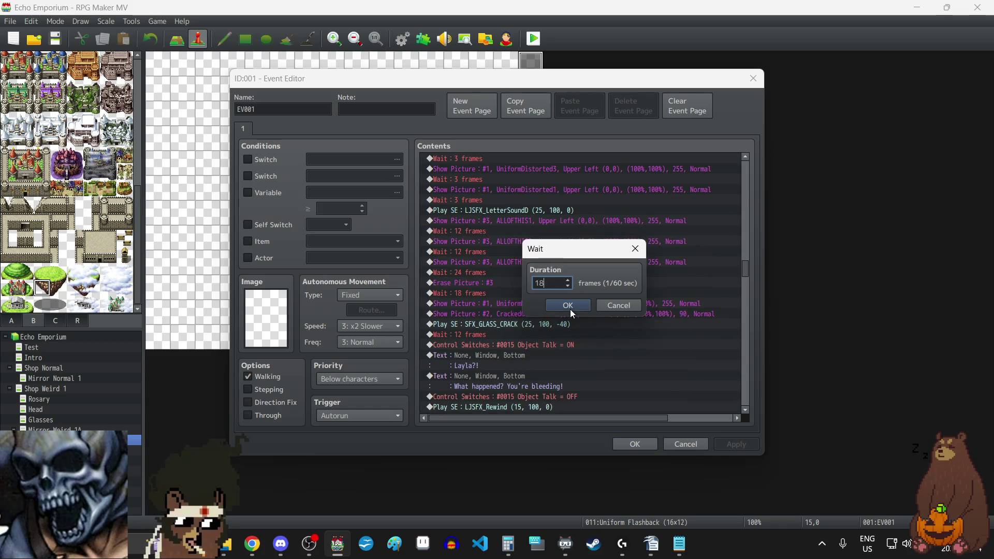
{"action": "left_click", "coordinate": [568, 306]}
{"action": "left_click", "coordinate": [481, 252]}
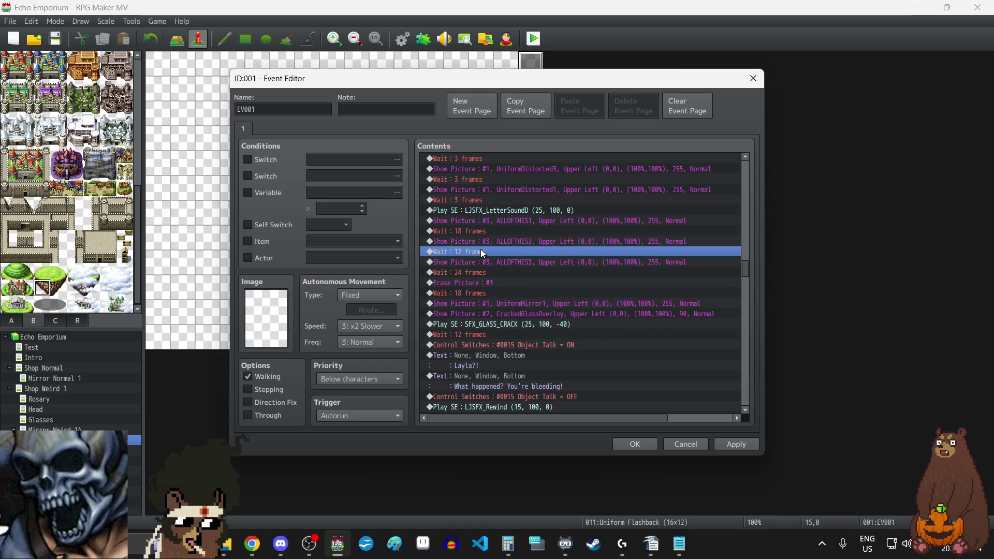
{"action": "double_click", "coordinate": [482, 251]}
{"action": "type", "text": "18"}
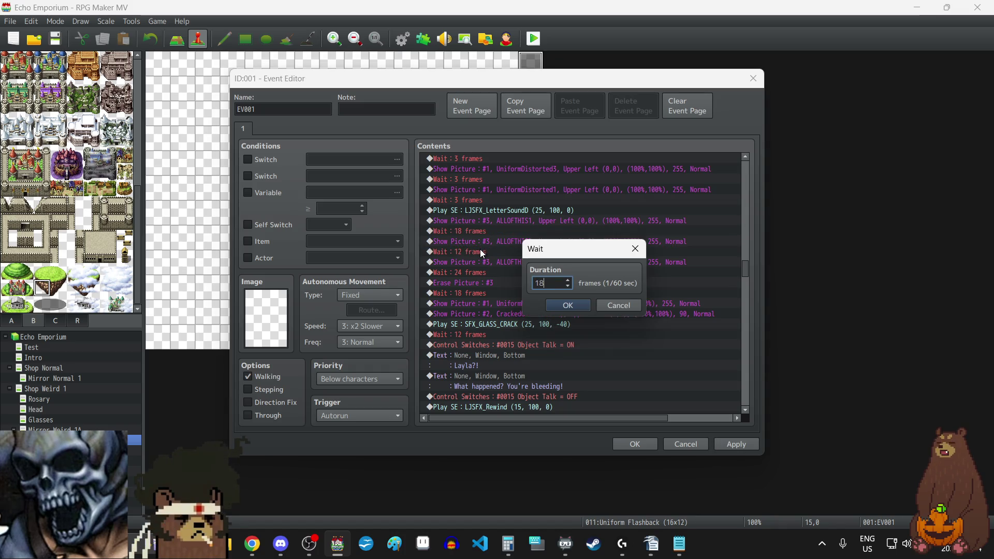
{"action": "left_click", "coordinate": [565, 304]}
{"action": "left_click", "coordinate": [490, 270]}
Step: Change the 24-frame wait after the ALLOFTHIS3 picture to 30 frames
{"action": "double_click", "coordinate": [491, 270]}
{"action": "type", "text": "30"}
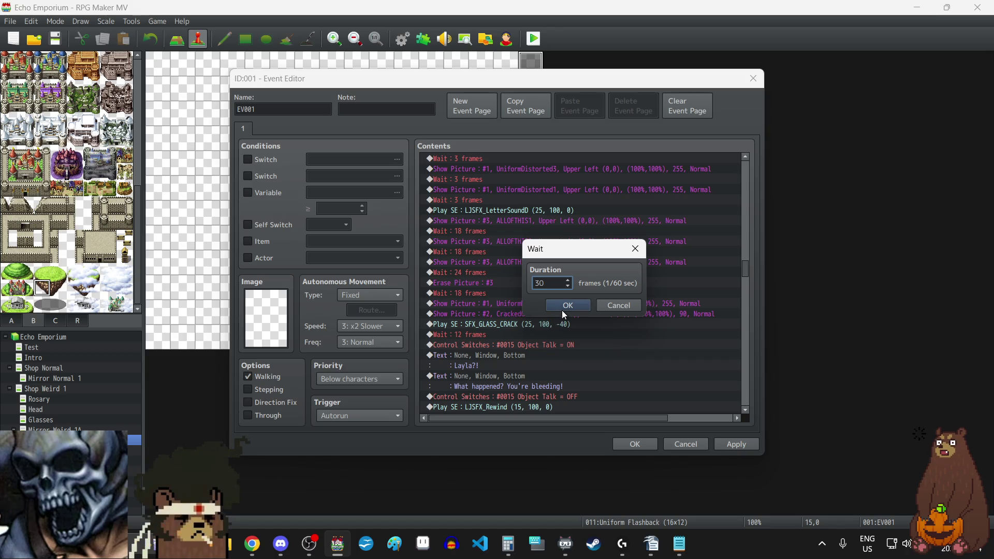
{"action": "left_click", "coordinate": [565, 306]}
{"action": "scroll", "coordinate": [520, 294], "scroll_direction": "down", "scroll_amount": 2}
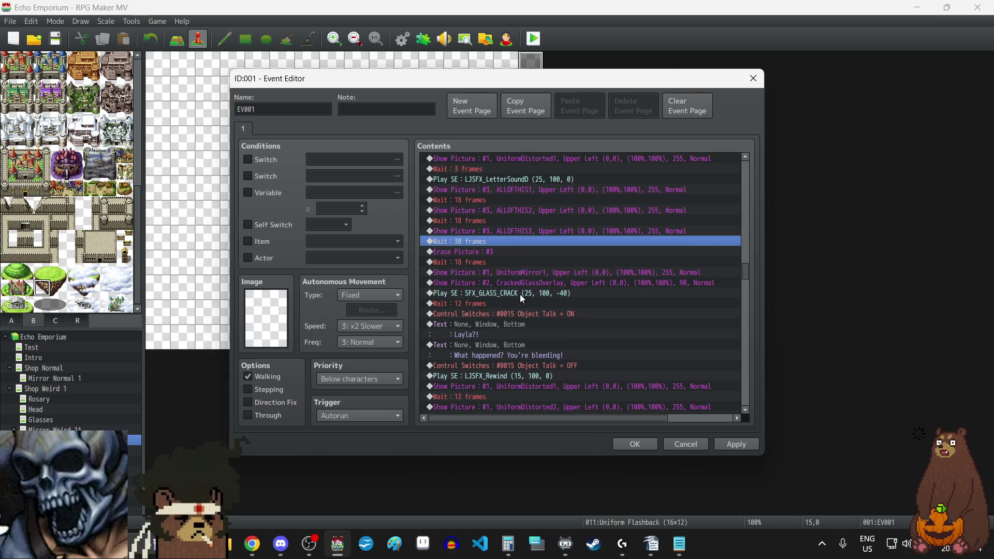
{"action": "scroll", "coordinate": [519, 294], "scroll_direction": "down", "scroll_amount": 1}
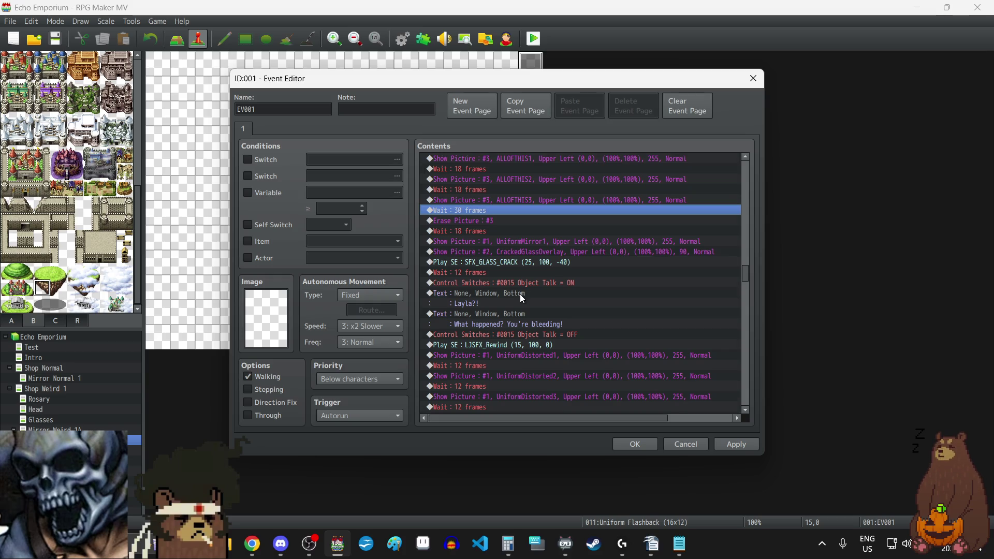
{"action": "scroll", "coordinate": [522, 298], "scroll_direction": "down", "scroll_amount": 9}
{"action": "scroll", "coordinate": [522, 297], "scroll_direction": "down", "scroll_amount": 7}
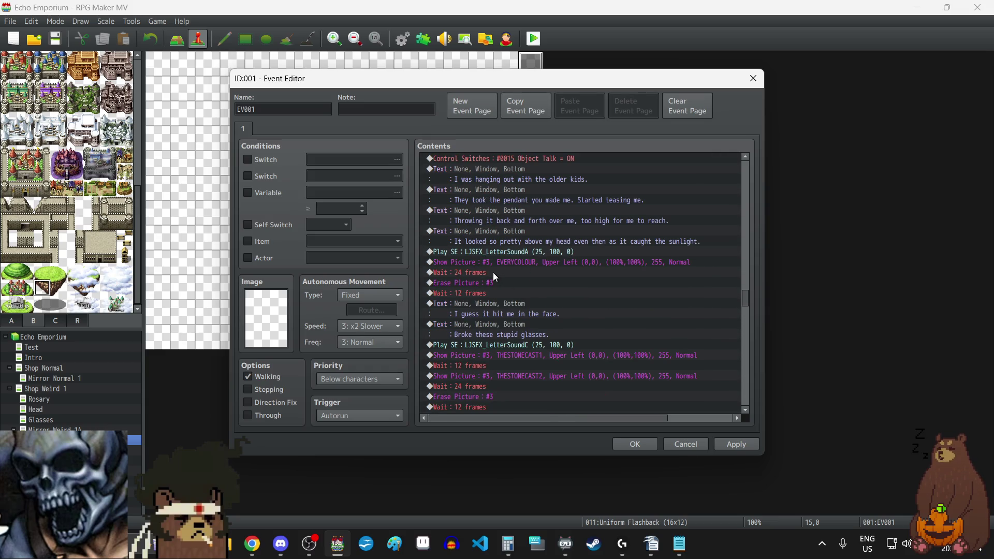
Step: Change the 24-frame wait after EVERYCOLOUR to 60 frames
{"action": "double_click", "coordinate": [494, 274]}
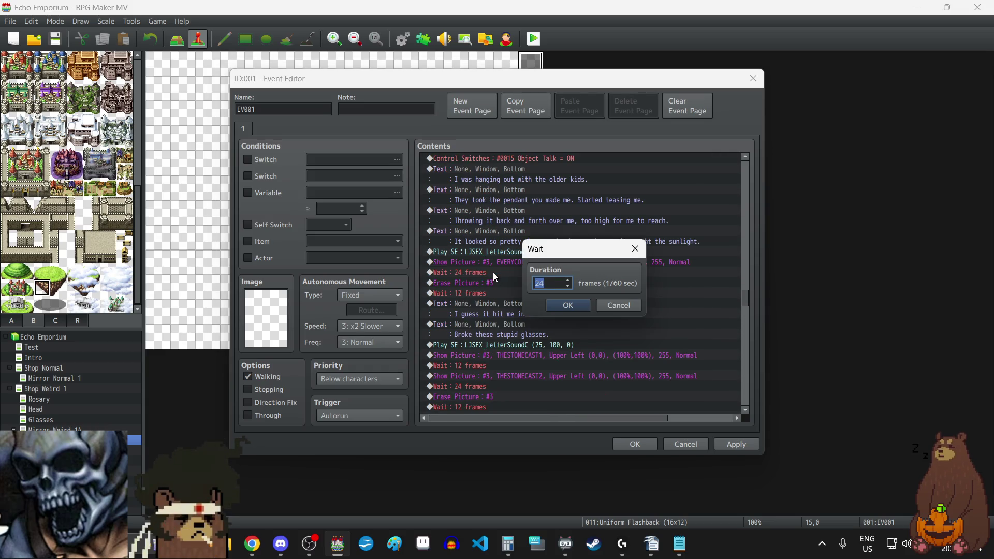
{"action": "type", "text": "60"}
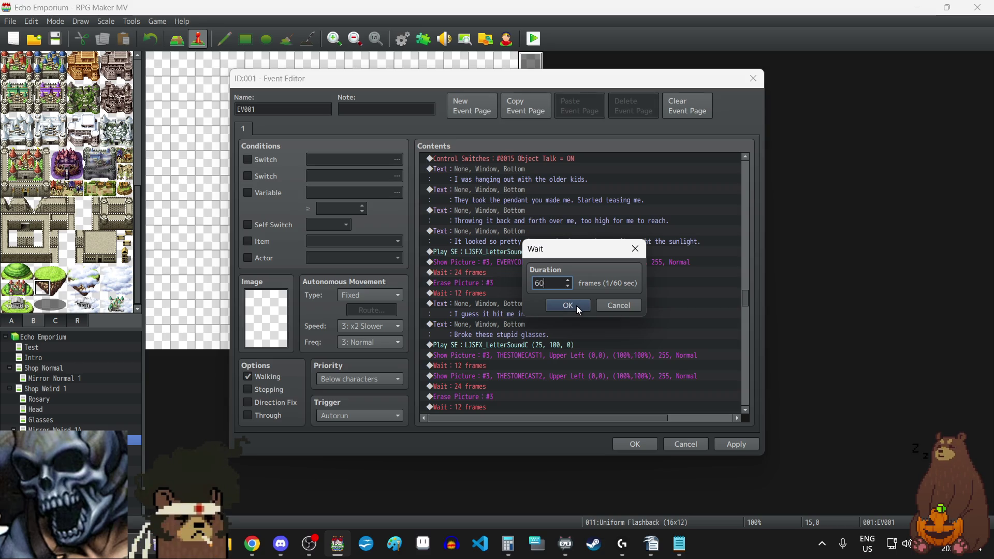
{"action": "left_click", "coordinate": [577, 305]}
Step: Set the waits after THESTONECAST1 and THESTONECAST2 to 30 frames each and apply
{"action": "scroll", "coordinate": [544, 319], "scroll_direction": "down", "scroll_amount": 1}
{"action": "double_click", "coordinate": [488, 334]}
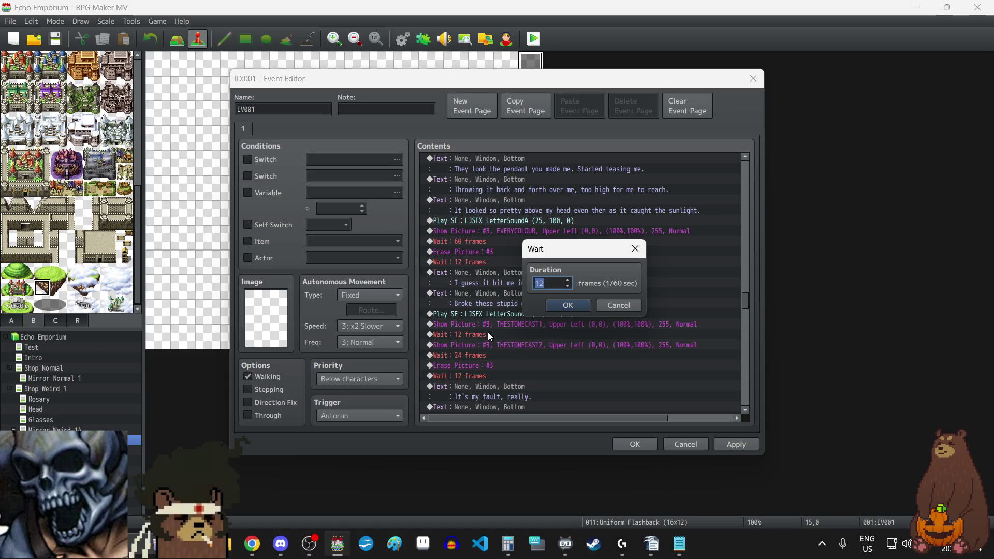
{"action": "type", "text": "24"}
{"action": "key", "text": "BackSpace"}
{"action": "key", "text": "BackSpace"}
{"action": "type", "text": "30"}
{"action": "left_click", "coordinate": [568, 306]}
{"action": "left_click", "coordinate": [493, 358]}
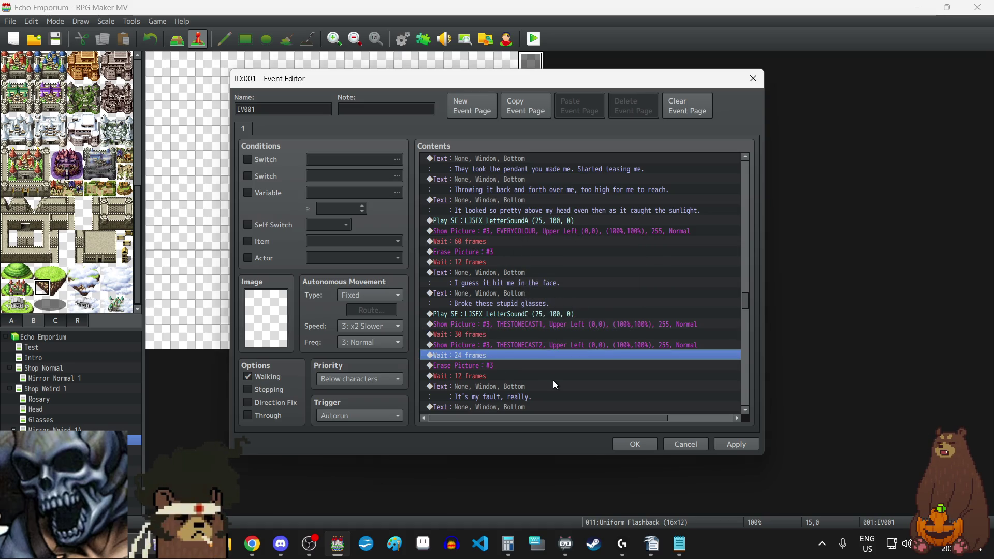
{"action": "key", "text": "Return"}
{"action": "type", "text": "30"}
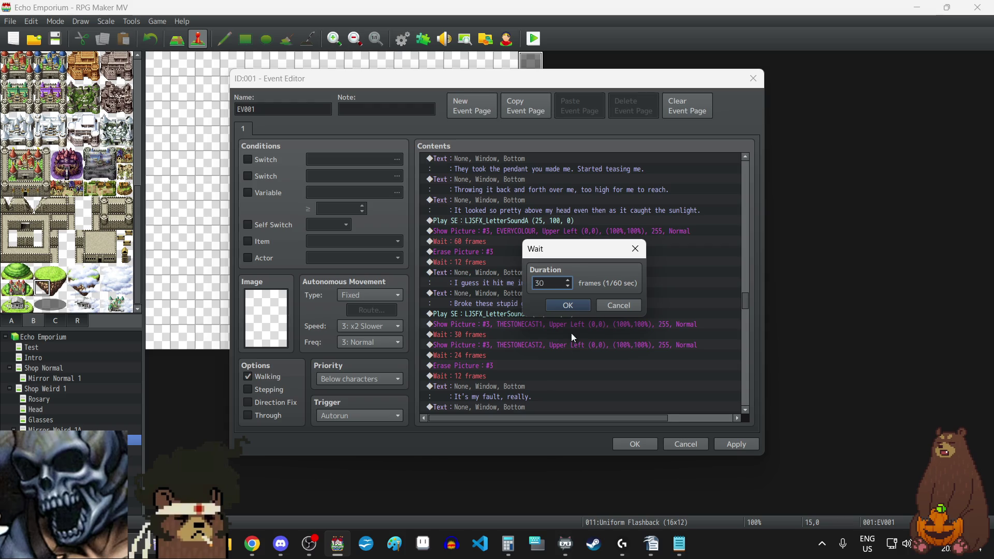
{"action": "left_click", "coordinate": [575, 306]}
{"action": "left_click", "coordinate": [749, 445]}
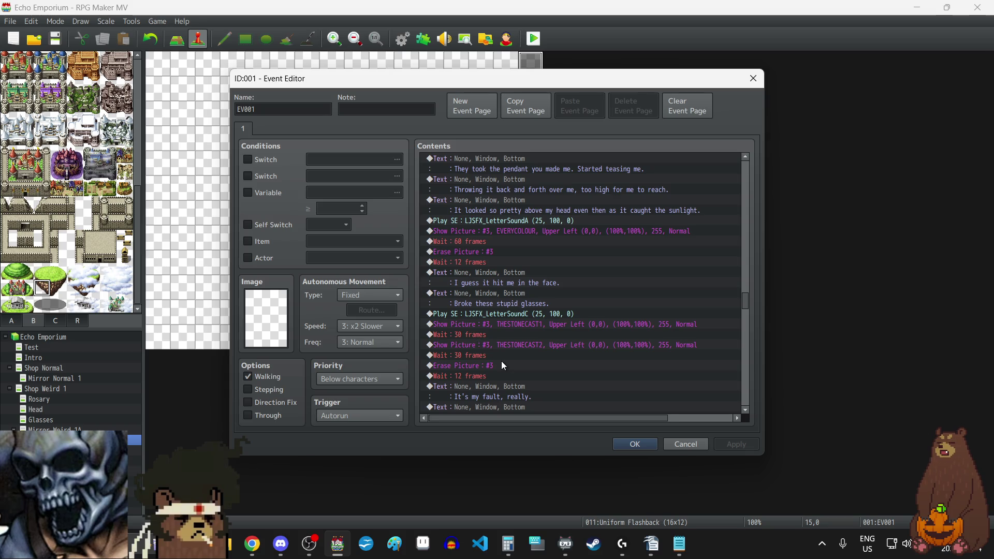
Step: Close the Uniform Flashback event with its changes and open the Mirror Weird 1B cutscene event
{"action": "scroll", "coordinate": [502, 366], "scroll_direction": "down", "scroll_amount": 2}
{"action": "scroll", "coordinate": [510, 366], "scroll_direction": "down", "scroll_amount": 5}
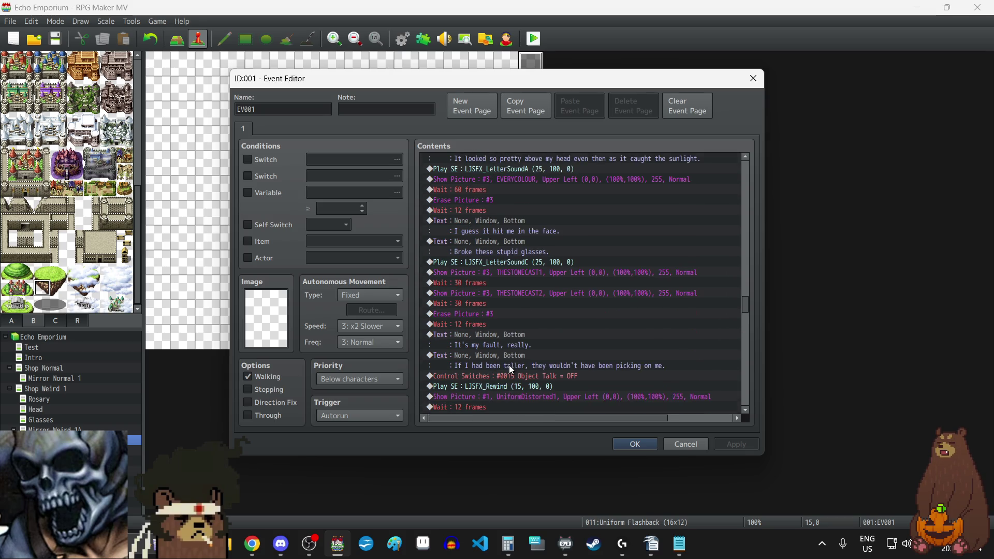
{"action": "scroll", "coordinate": [509, 364], "scroll_direction": "down", "scroll_amount": 10}
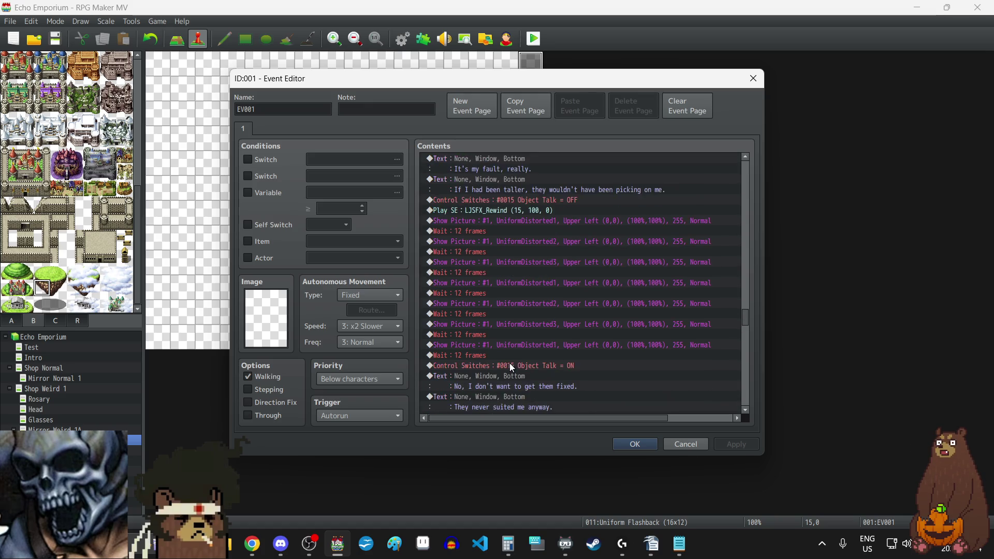
{"action": "scroll", "coordinate": [510, 362], "scroll_direction": "down", "scroll_amount": 10}
{"action": "scroll", "coordinate": [512, 364], "scroll_direction": "down", "scroll_amount": 4}
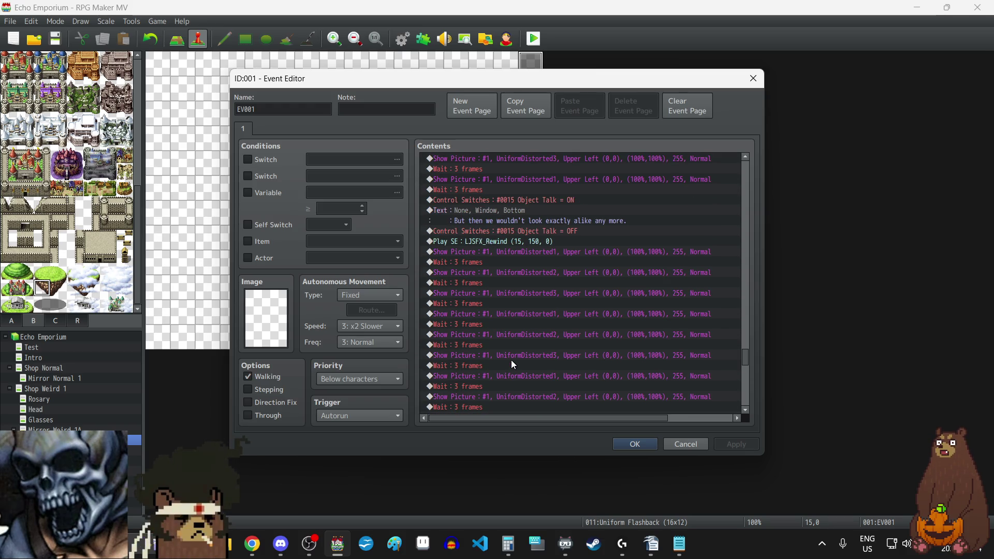
{"action": "scroll", "coordinate": [511, 360], "scroll_direction": "down", "scroll_amount": 2}
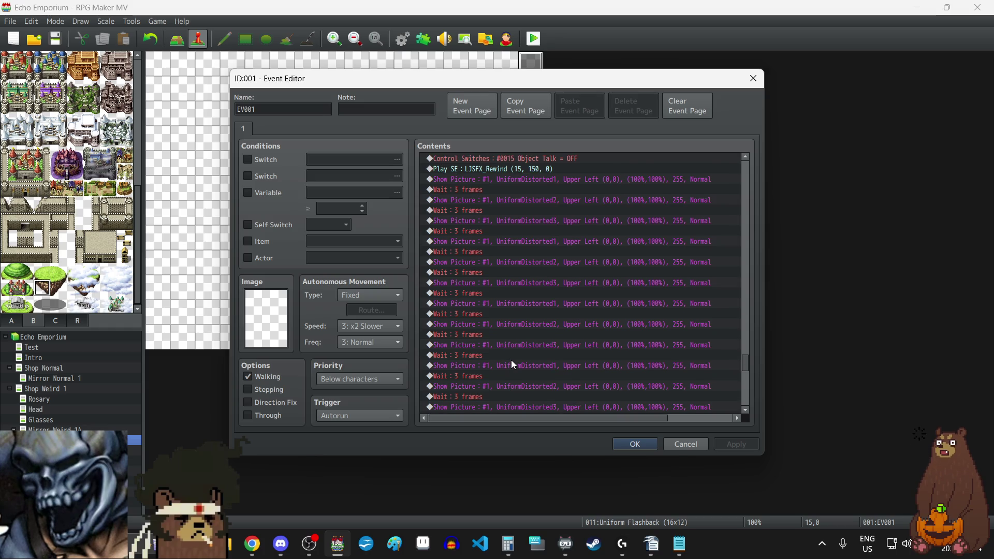
{"action": "scroll", "coordinate": [511, 360], "scroll_direction": "down", "scroll_amount": 6}
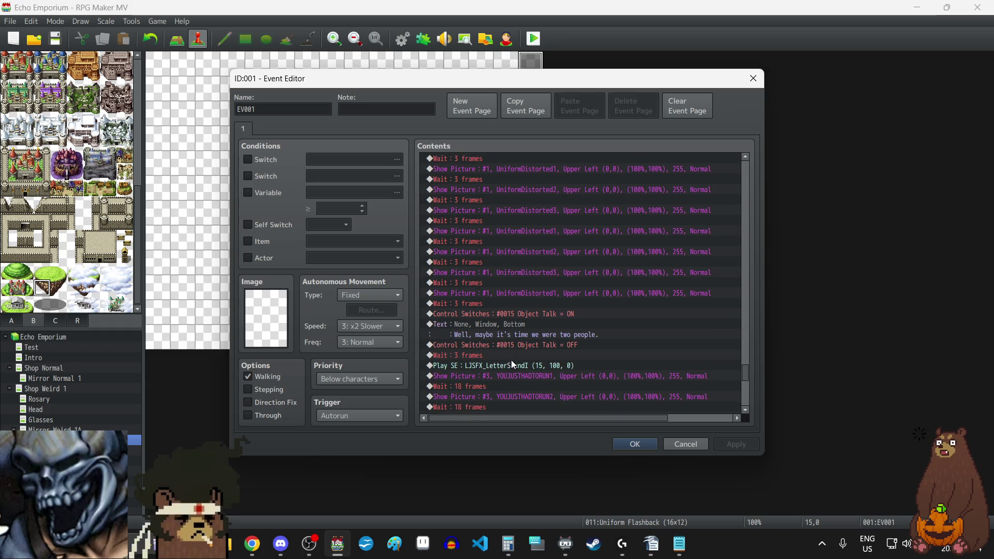
{"action": "scroll", "coordinate": [511, 360], "scroll_direction": "down", "scroll_amount": 3}
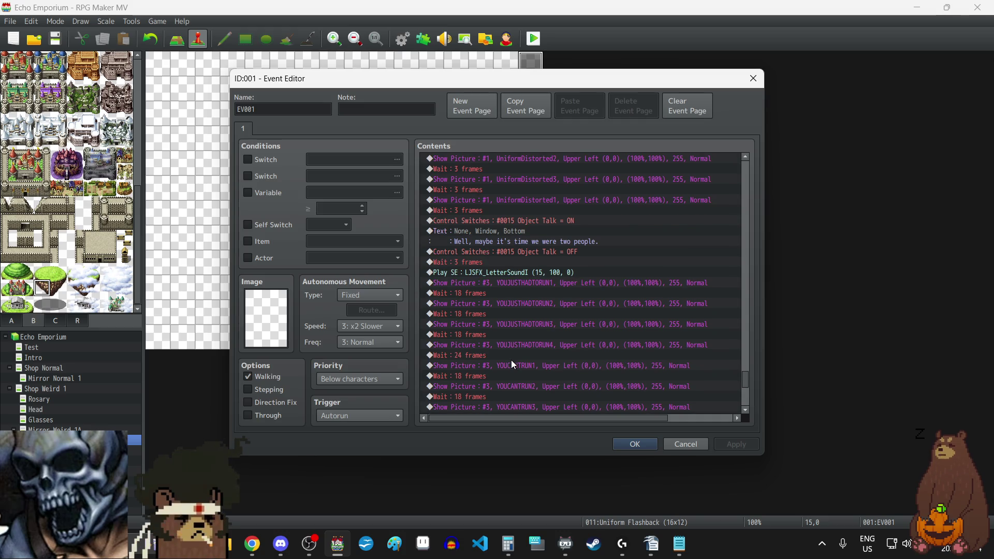
{"action": "scroll", "coordinate": [512, 361], "scroll_direction": "down", "scroll_amount": 1}
{"action": "scroll", "coordinate": [512, 361], "scroll_direction": "down", "scroll_amount": 7}
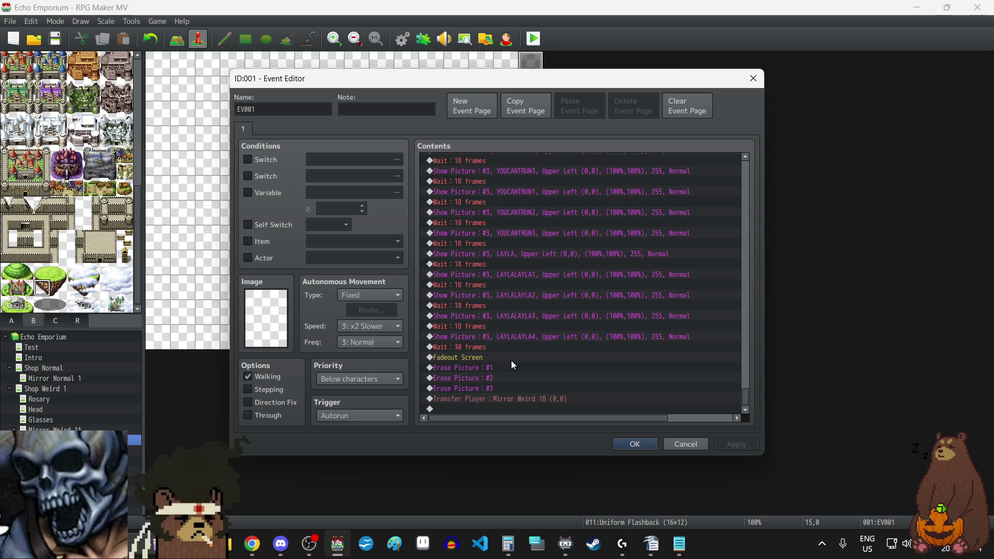
{"action": "left_click", "coordinate": [631, 444]}
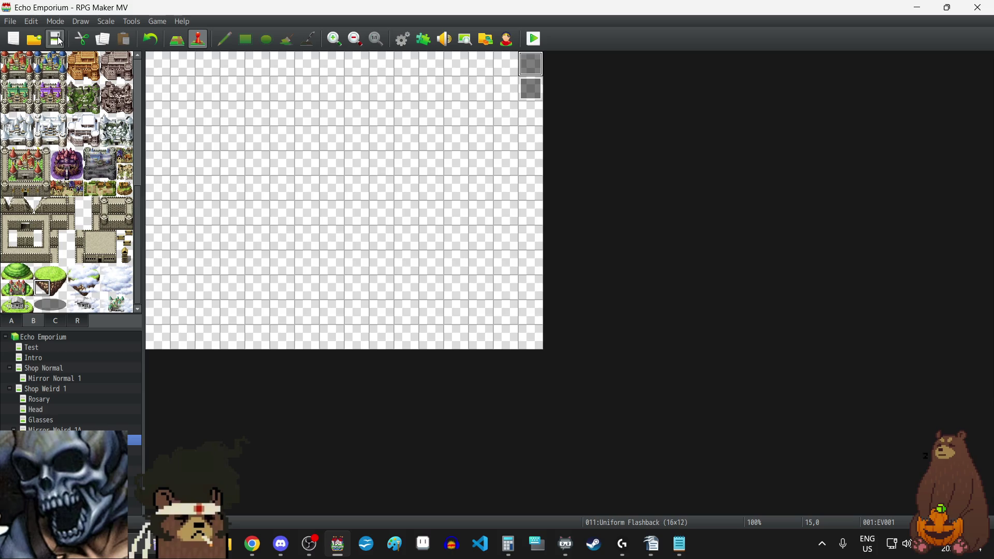
{"action": "key", "text": "Down"}
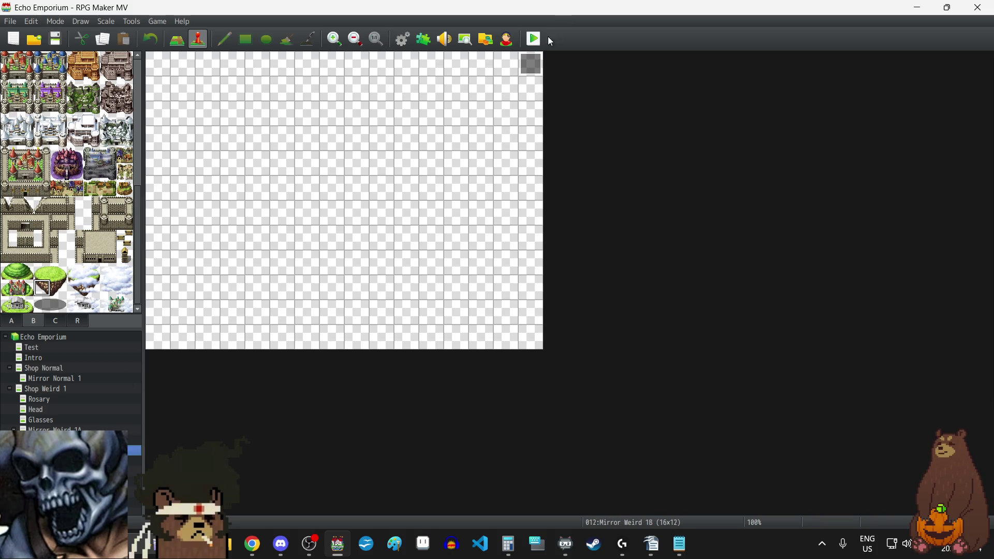
{"action": "double_click", "coordinate": [531, 67]}
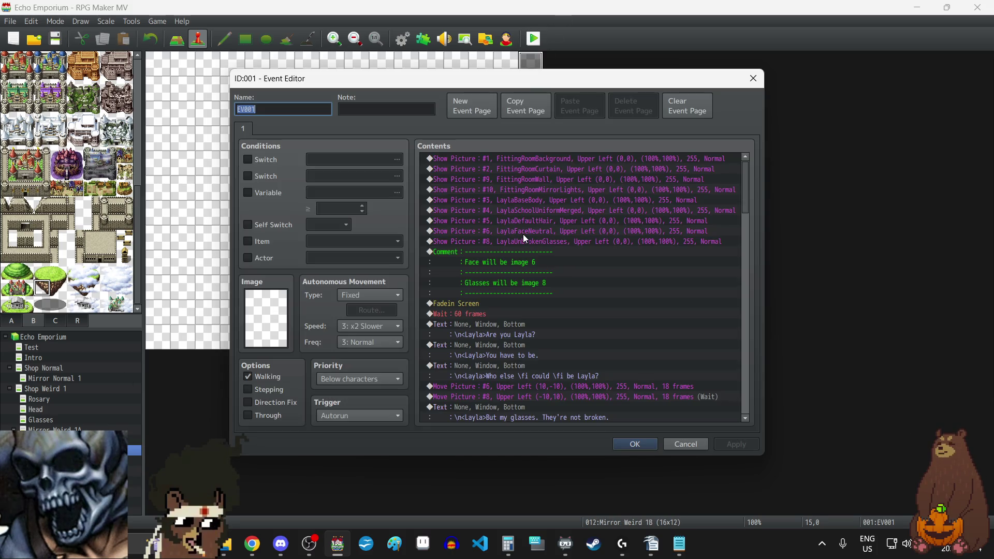
Step: Copy the Wait : 60 frames above Fadein Screen, save the event, and move to Mirror Weird 1A
{"action": "left_click", "coordinate": [483, 313]}
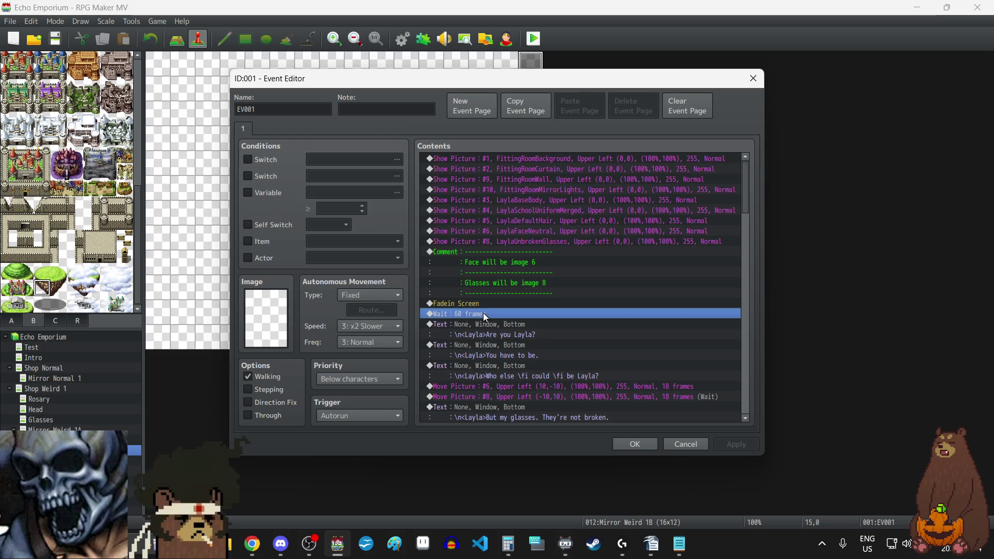
{"action": "key", "text": "ctrl+c"}
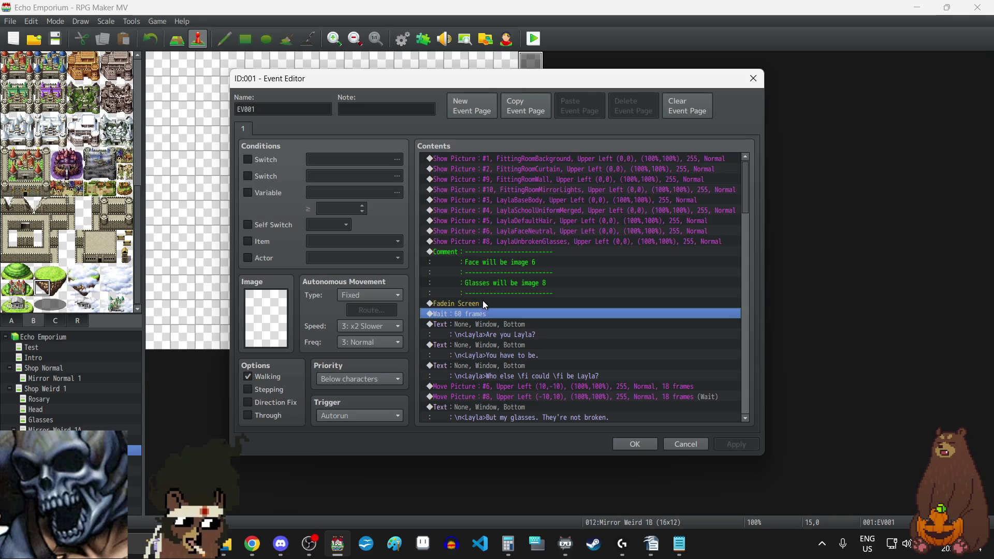
{"action": "left_click", "coordinate": [483, 303]}
{"action": "key", "text": "ctrl+v"}
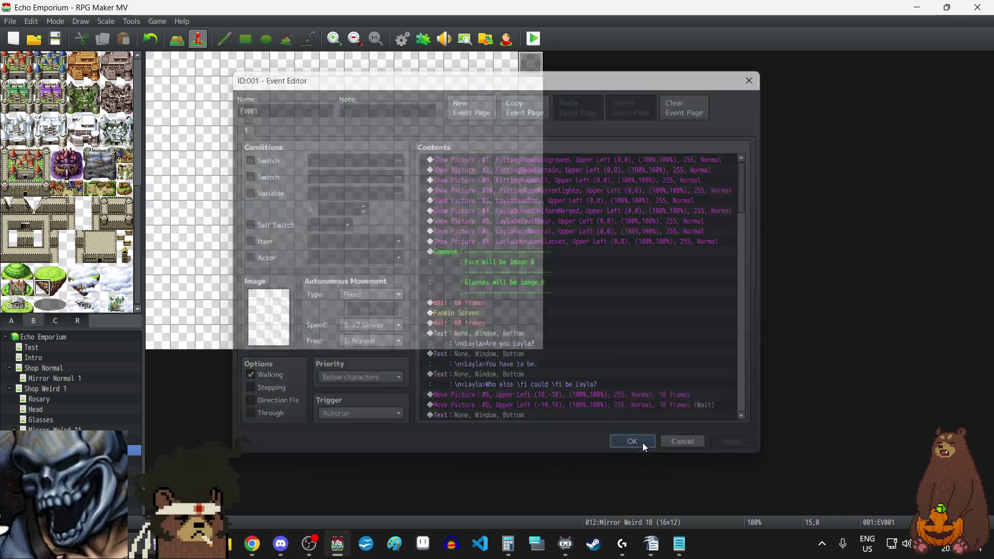
{"action": "left_click", "coordinate": [642, 443]}
{"action": "left_click", "coordinate": [44, 429]}
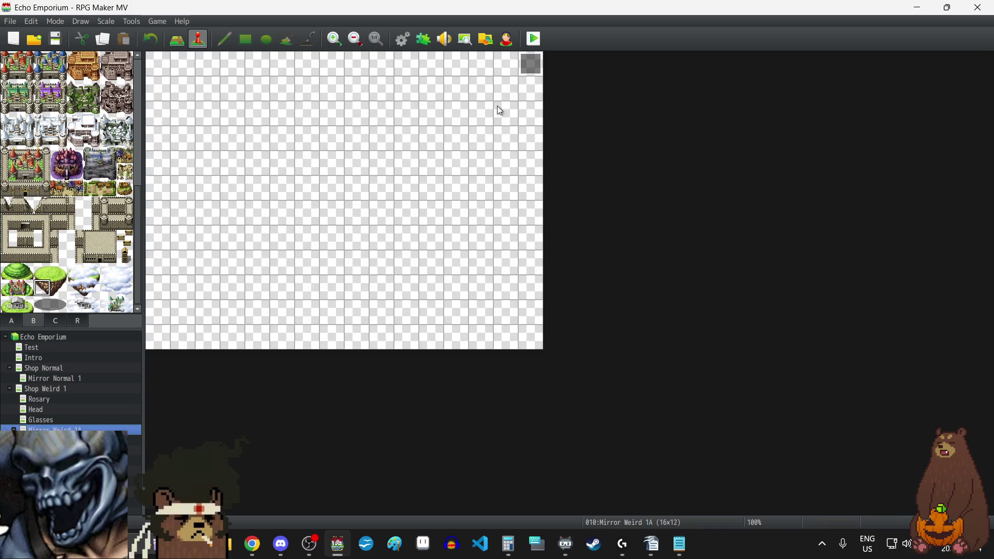
Step: Paste the 60-frame wait right after Fadeout Screen in Mirror Weird 1A's cutscene and save it
{"action": "double_click", "coordinate": [531, 63]}
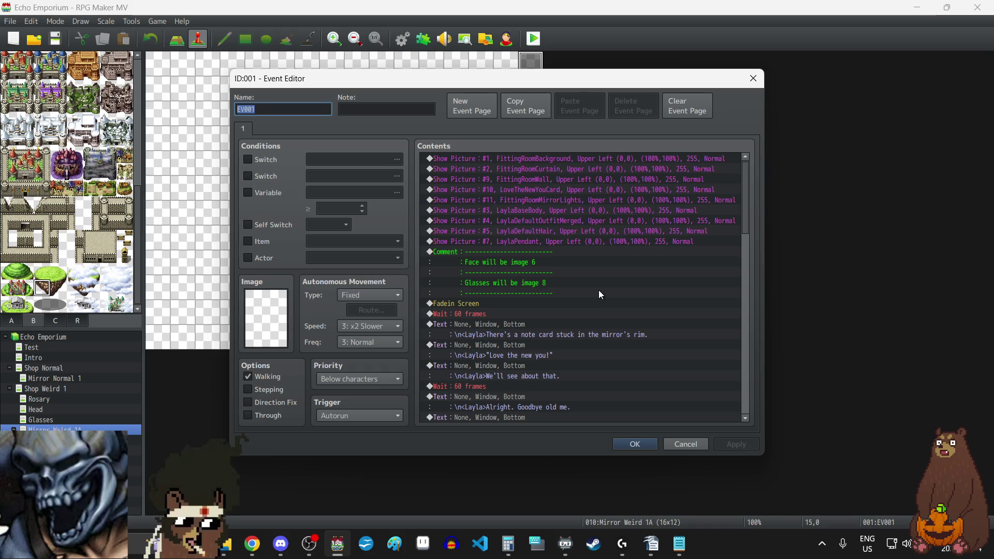
{"action": "scroll", "coordinate": [600, 292], "scroll_direction": "down", "scroll_amount": 3}
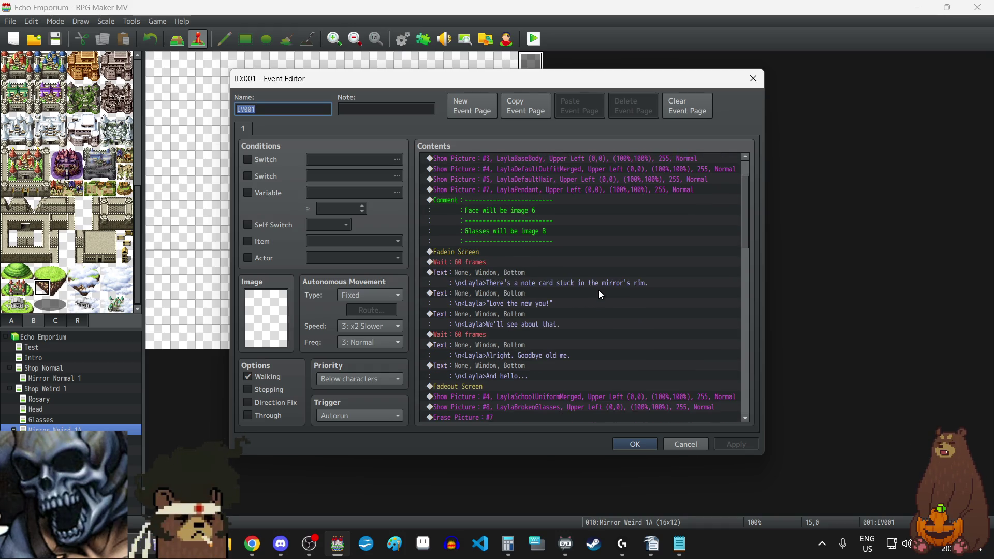
{"action": "left_click", "coordinate": [499, 355]}
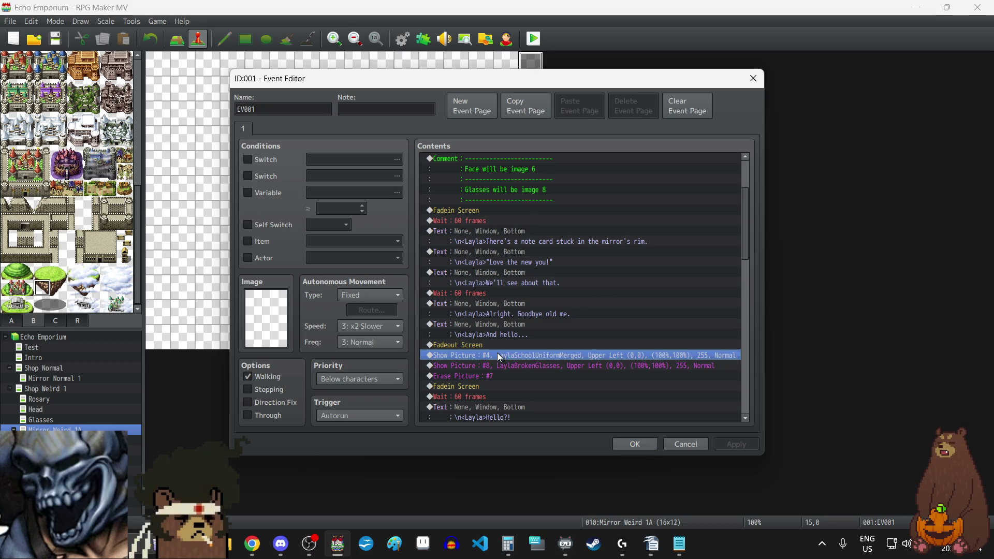
{"action": "key", "text": "ctrl+v"}
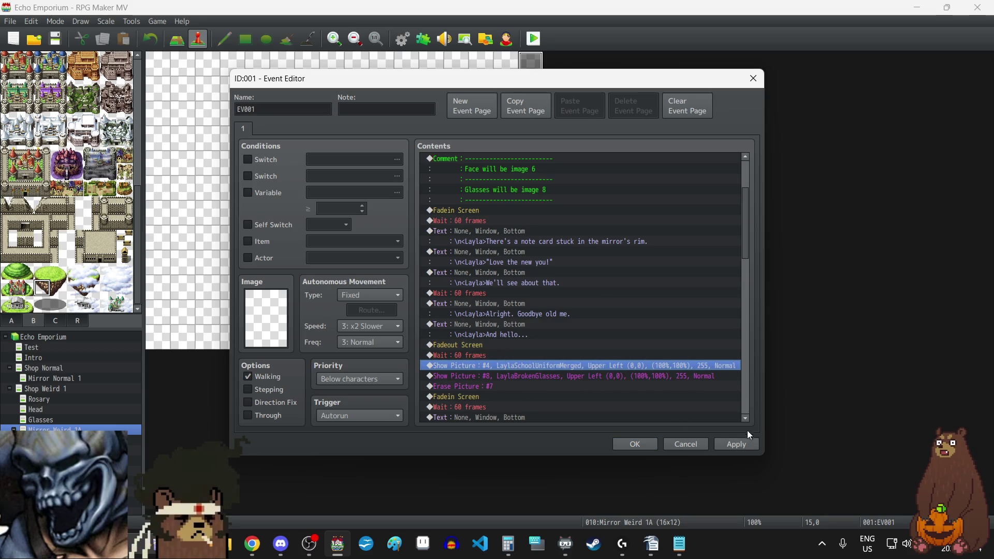
{"action": "left_click", "coordinate": [727, 444]}
{"action": "left_click", "coordinate": [641, 442]}
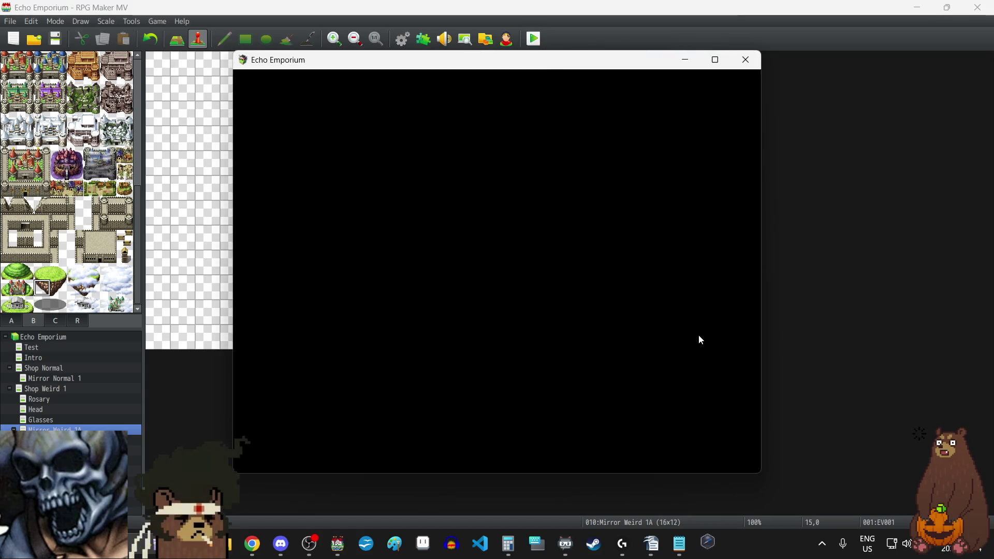
Step: Start a playtest, load save file 7, and walk up to the red curtain
{"action": "key", "text": "F4"}
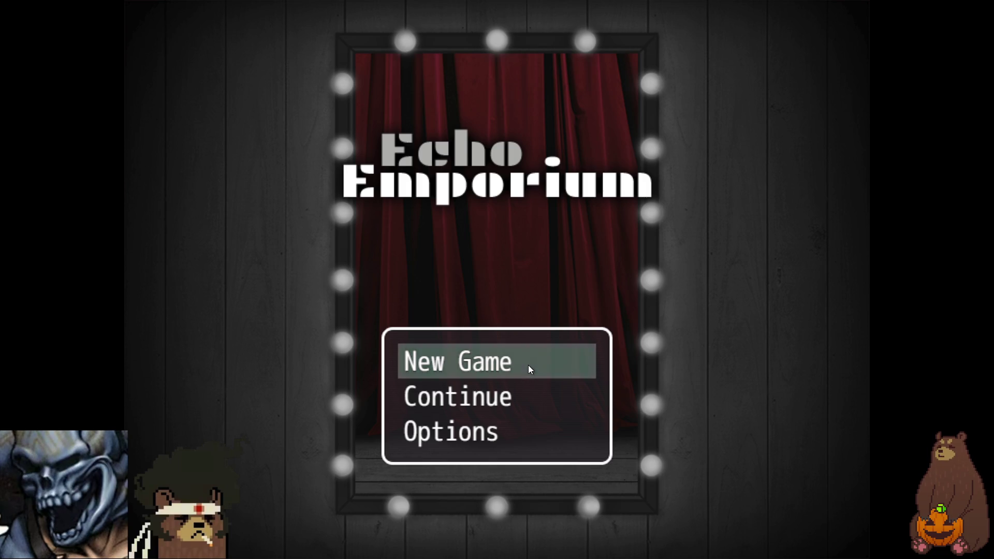
{"action": "left_click", "coordinate": [525, 395]}
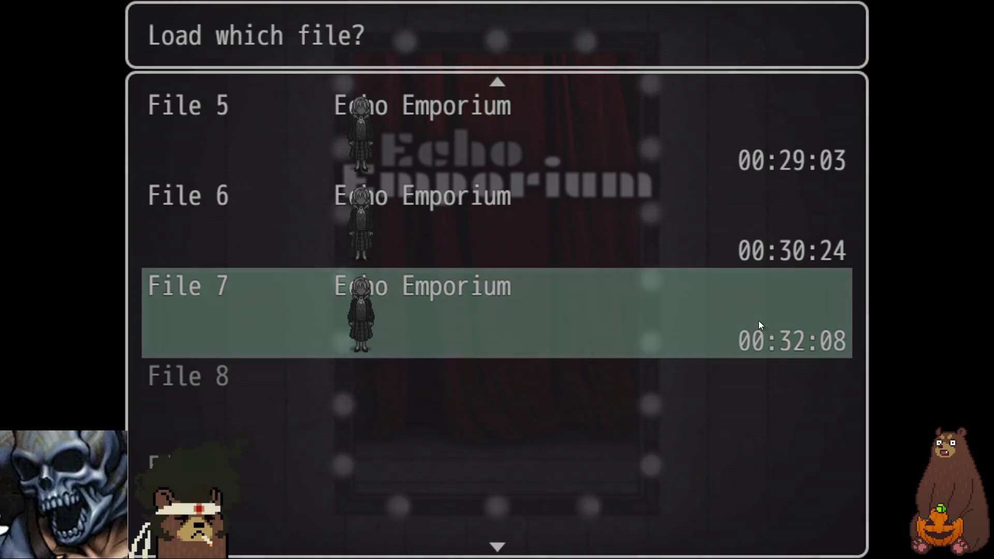
{"action": "left_click", "coordinate": [759, 325]}
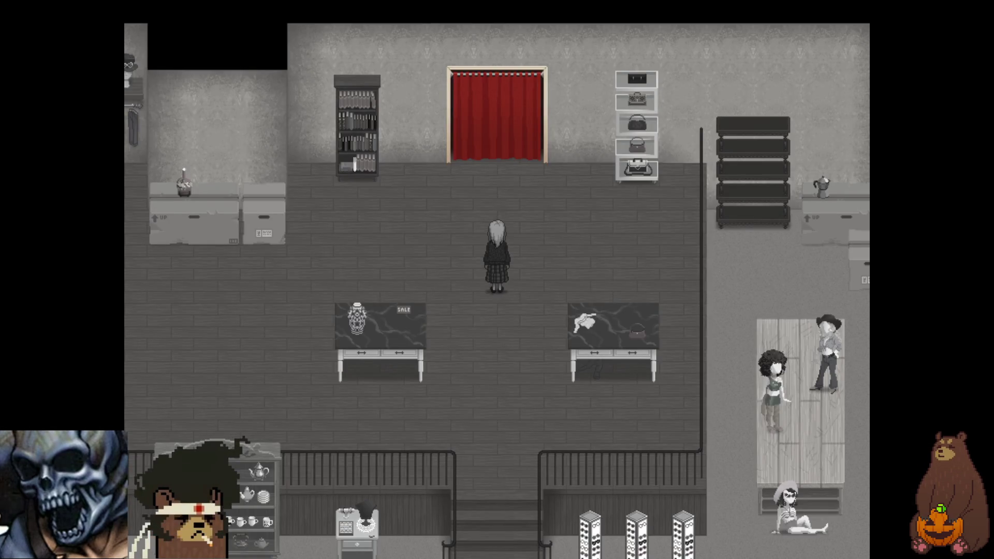
{"action": "key", "text": "Up"}
{"action": "key", "text": "Up"}
{"action": "key", "text": "Up"}
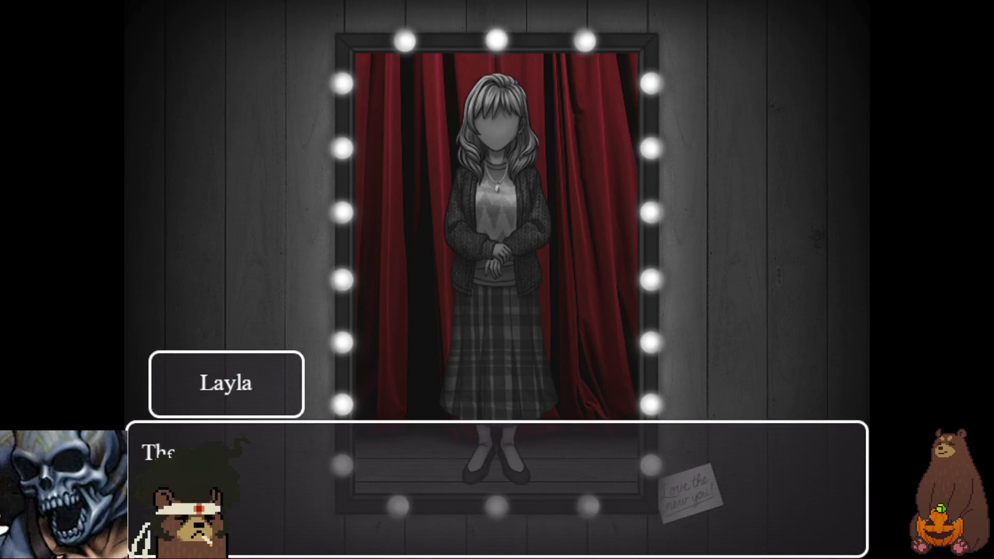
Step: Advance the mirror makeover dialogue through the 'LAYLA IS LIKE NOBODY' card to the sketched flashback
{"action": "key", "text": "Return"}
{"action": "key", "text": "Return"}
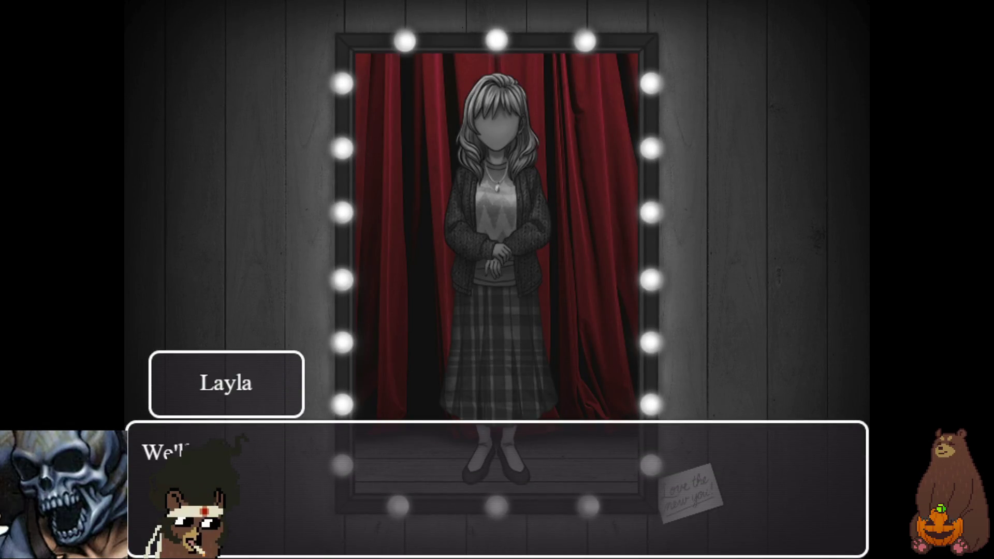
{"action": "key", "text": "Return"}
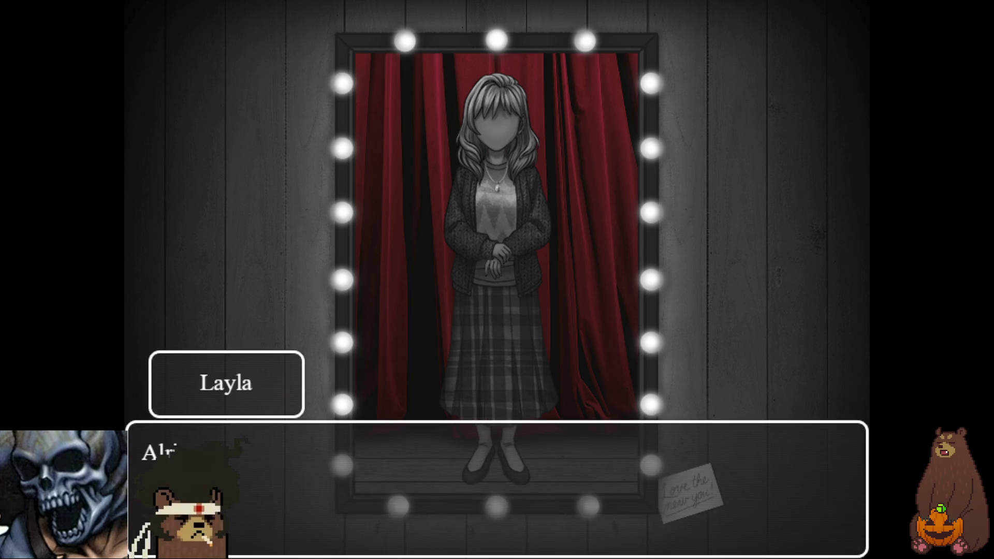
{"action": "key", "text": "Return"}
{"action": "key", "text": "Return"}
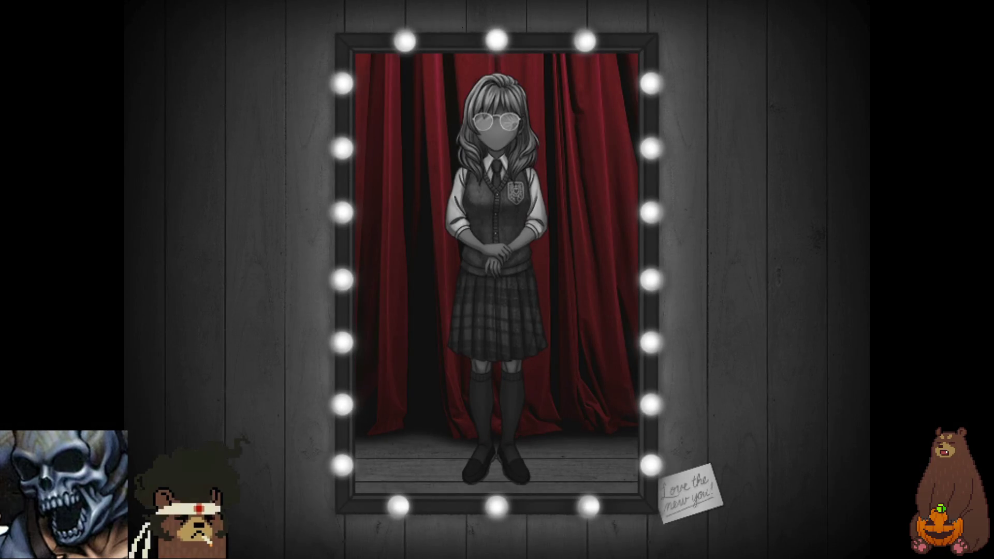
{"action": "key", "text": "Return"}
{"action": "key", "text": "Return"}
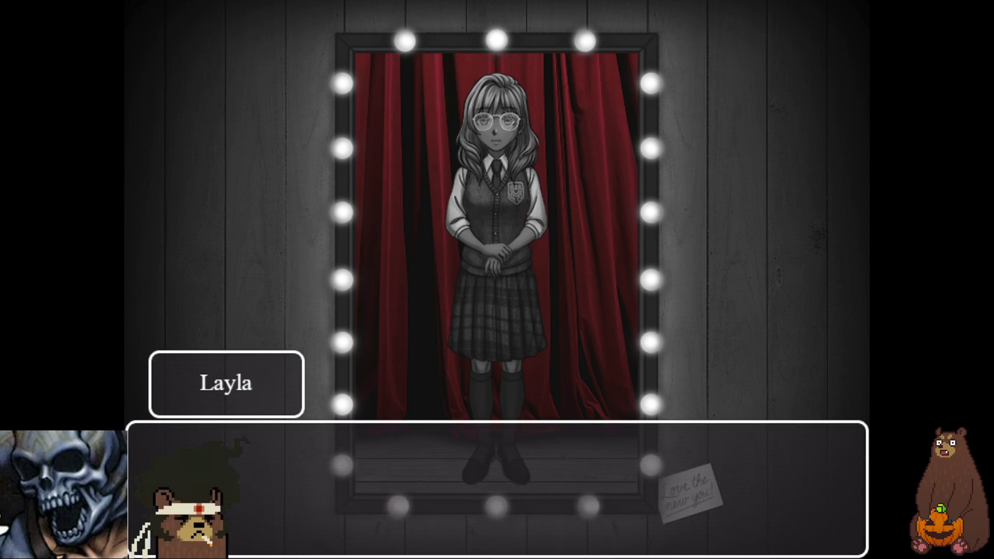
{"action": "key", "text": "Return"}
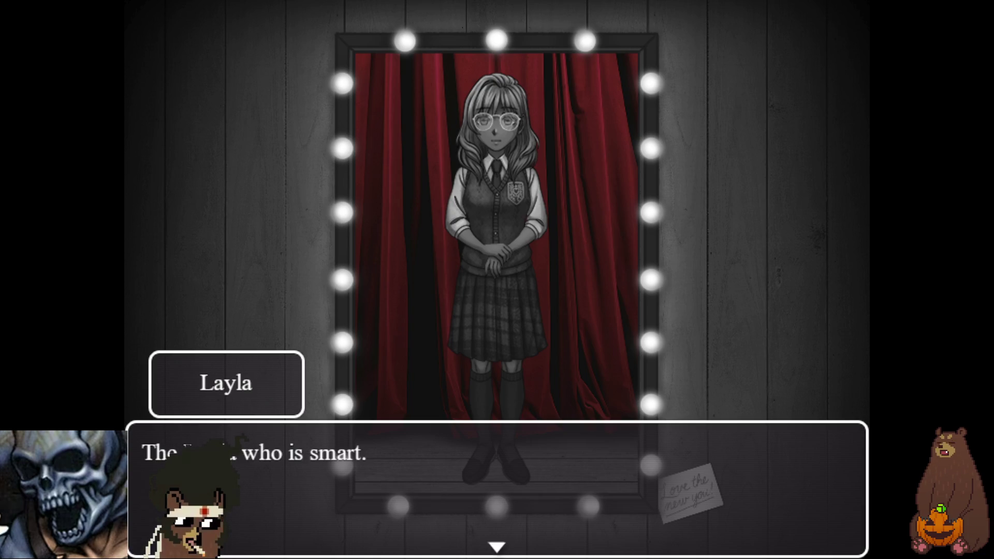
{"action": "key", "text": "Return"}
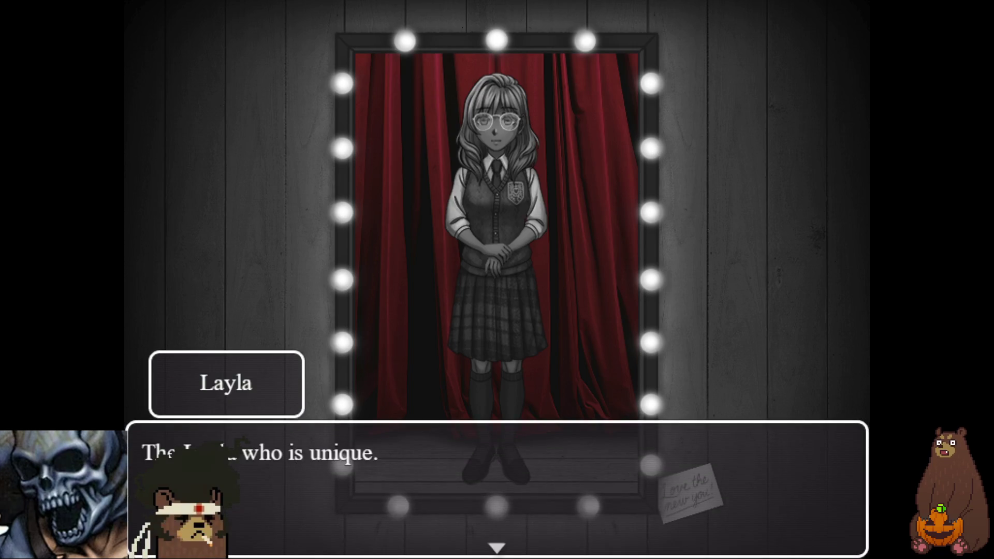
{"action": "key", "text": "Return"}
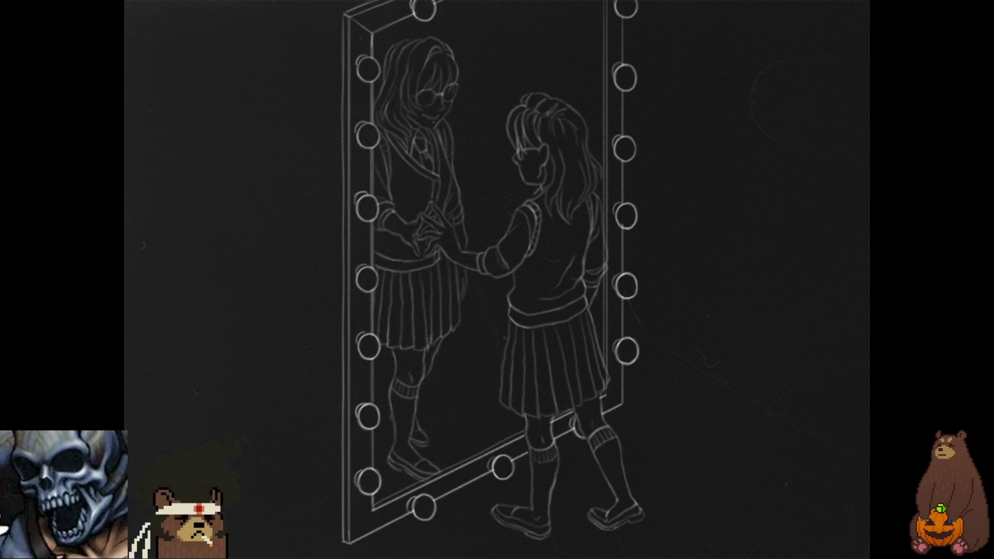
Step: Advance through the reflection conversation, cracked mirror and 'YOU CAN'T RUN FROM ME FOREVER' card
{"action": "key", "text": "Return"}
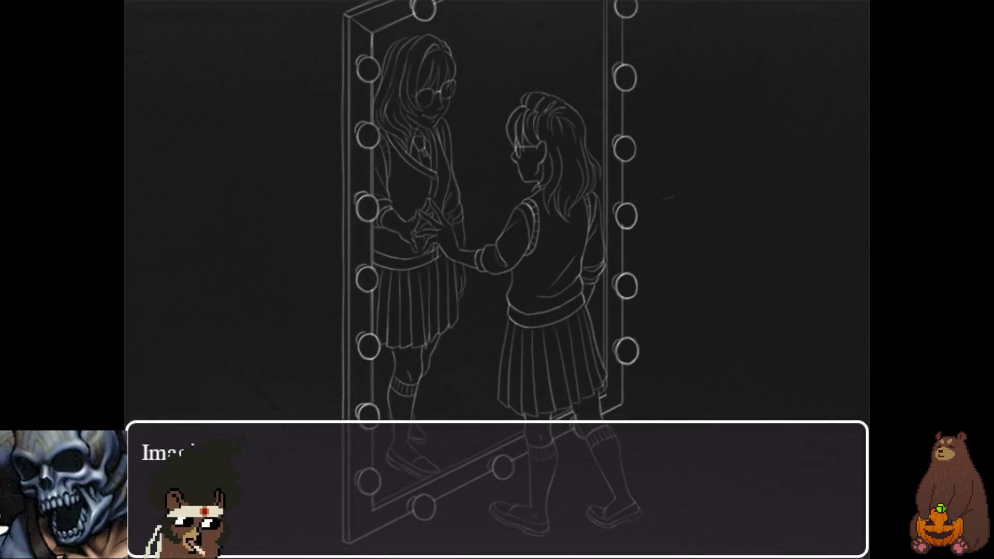
{"action": "key", "text": "Return"}
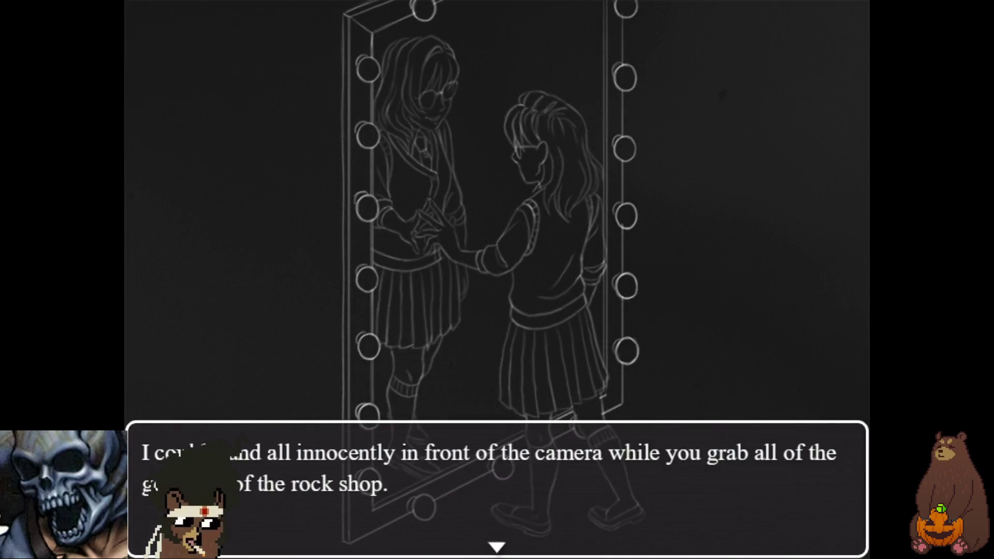
{"action": "key", "text": "Return"}
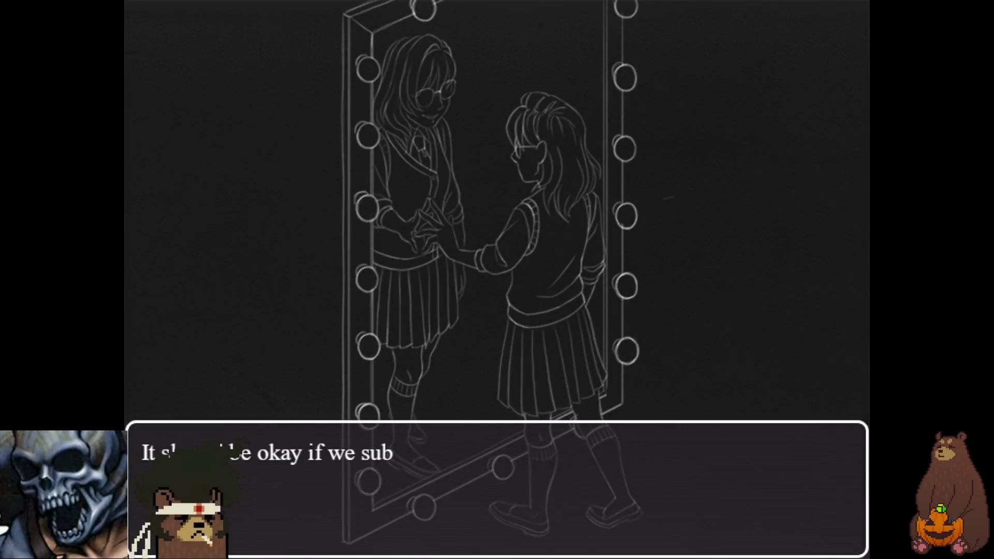
{"action": "key", "text": "Return"}
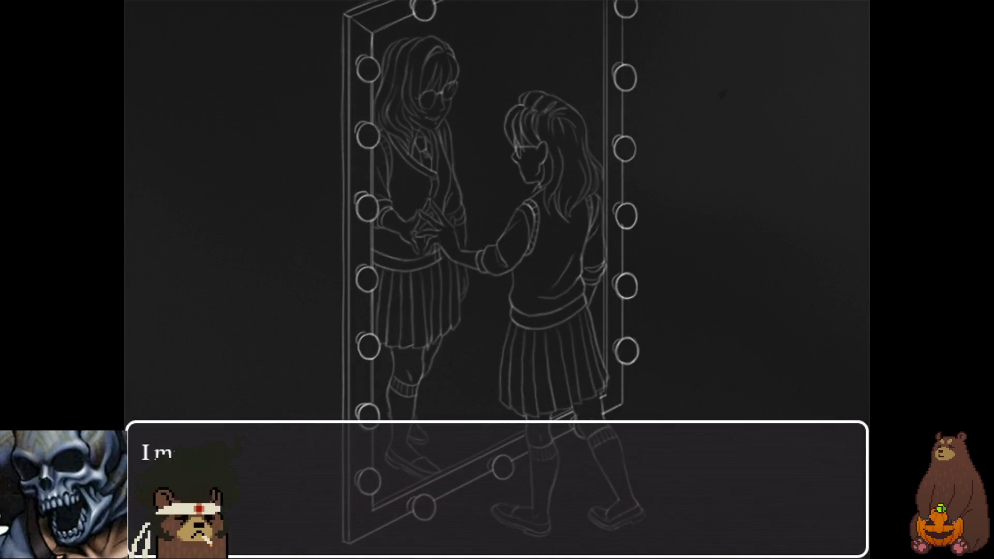
{"action": "key", "text": "Return"}
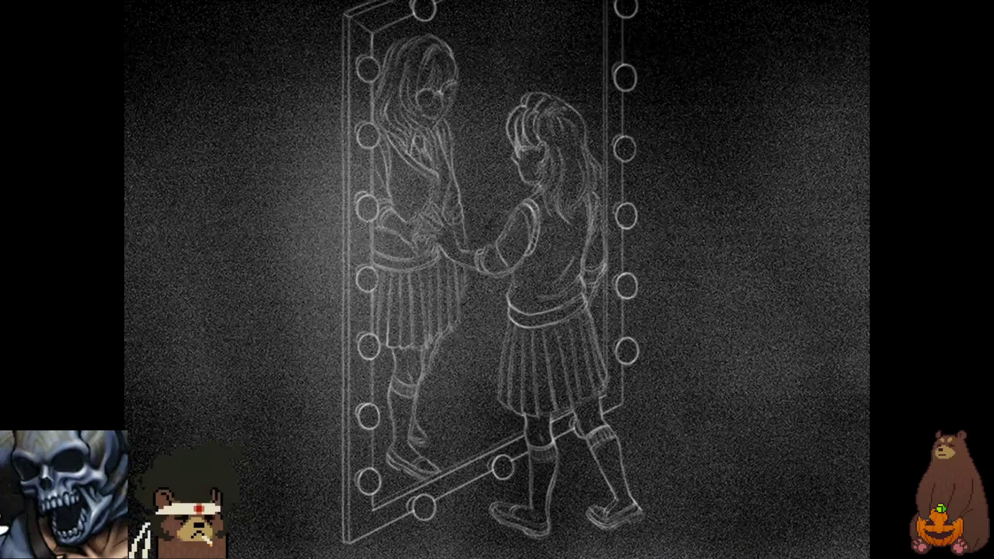
{"action": "key", "text": "Return"}
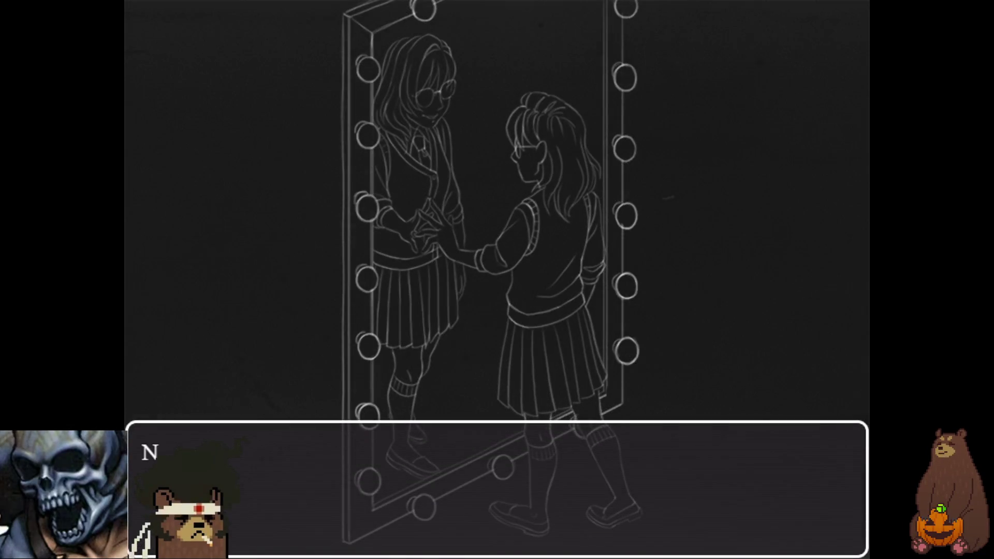
{"action": "key", "text": "Return"}
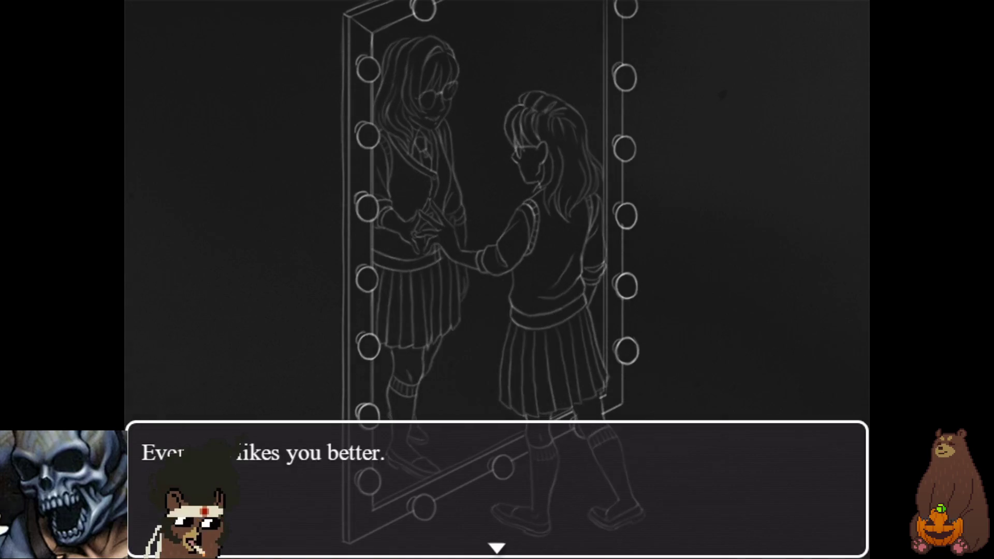
{"action": "key", "text": "Return"}
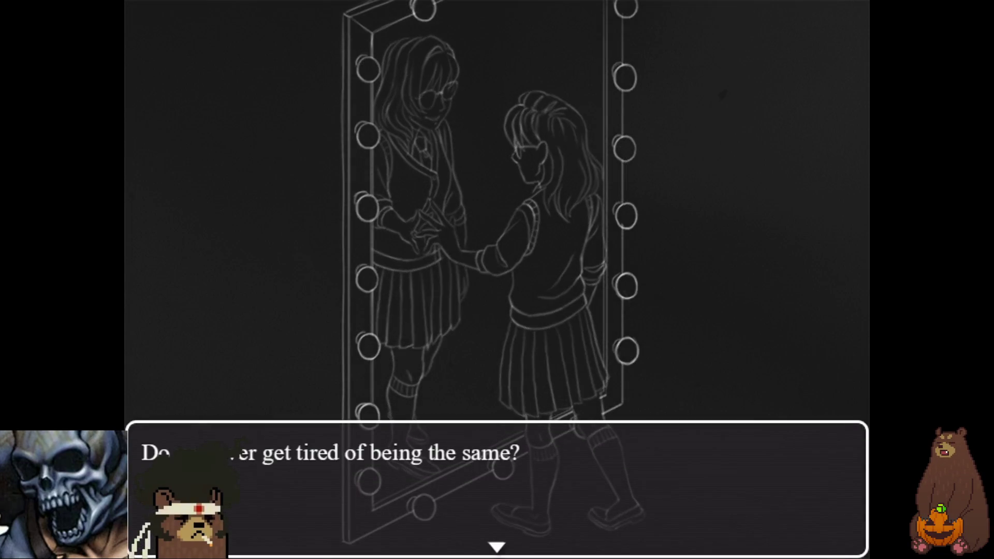
{"action": "key", "text": "Return"}
{"action": "key", "text": "Return"}
{"action": "key", "text": "Return"}
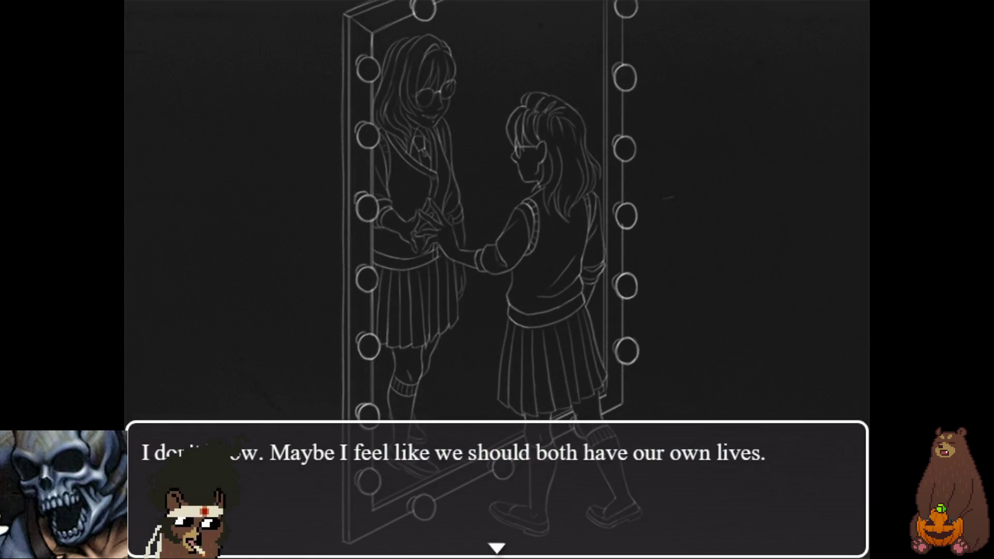
{"action": "key", "text": "Return"}
{"action": "key", "text": "Return"}
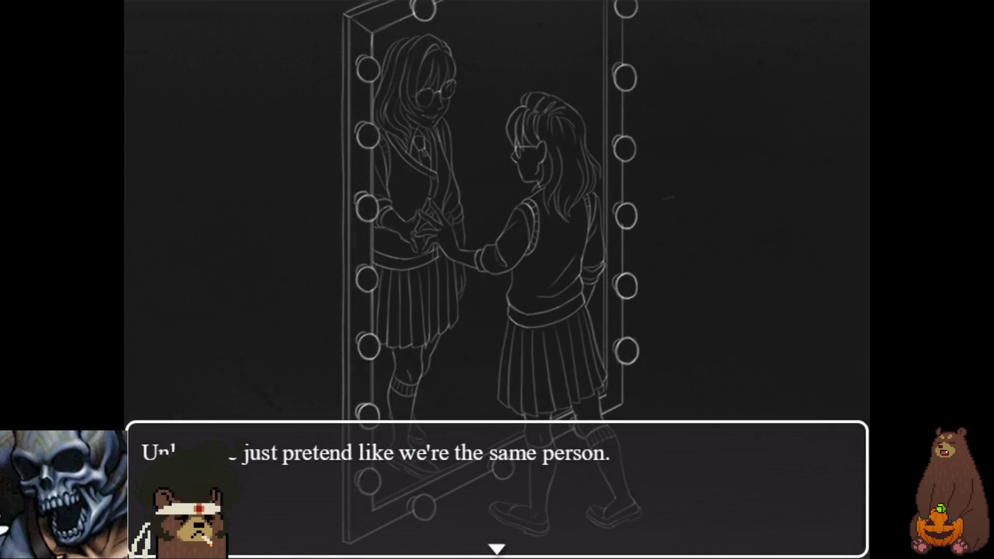
{"action": "key", "text": "Return"}
{"action": "key", "text": "Return"}
{"action": "key", "text": "Return"}
{"action": "key", "text": "Return"}
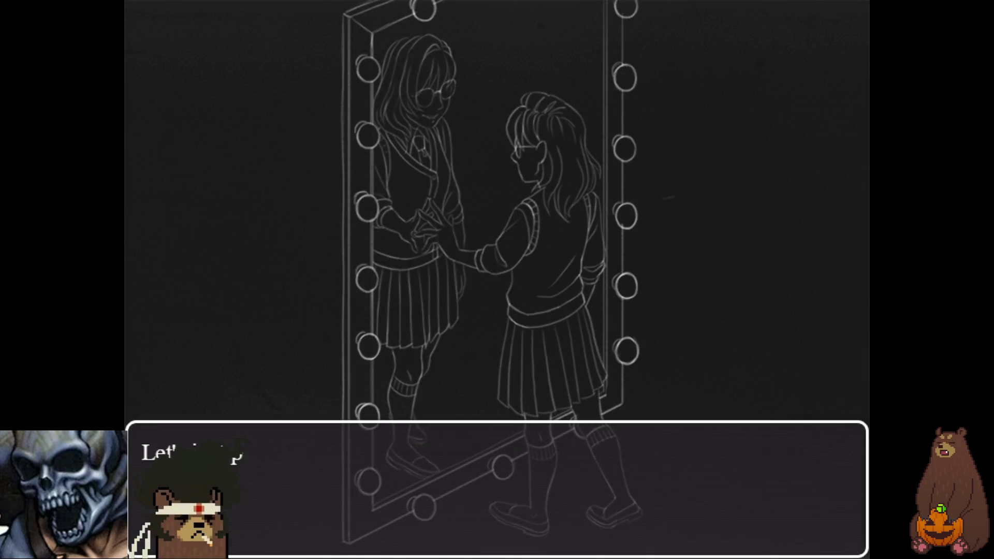
{"action": "key", "text": "Return"}
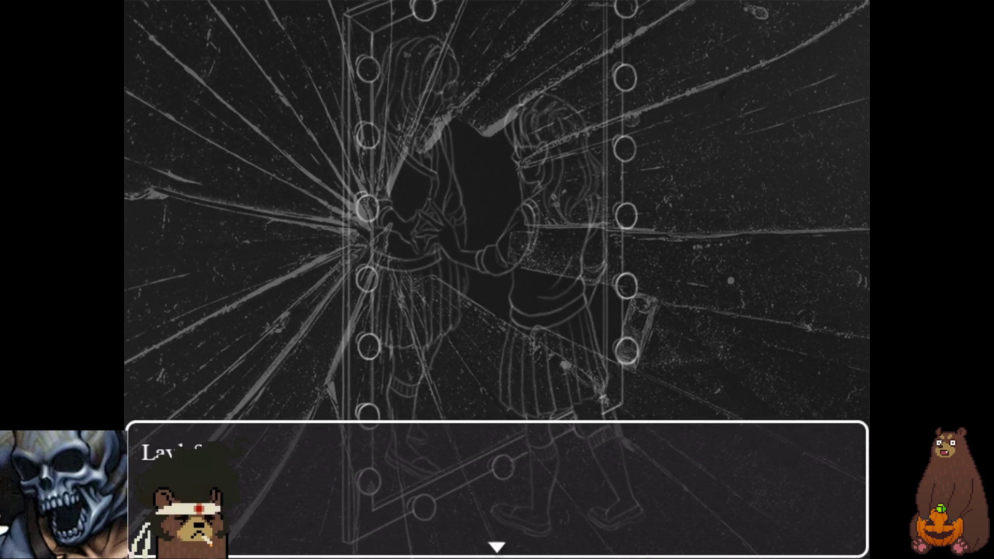
{"action": "key", "text": "Return"}
{"action": "key", "text": "Return"}
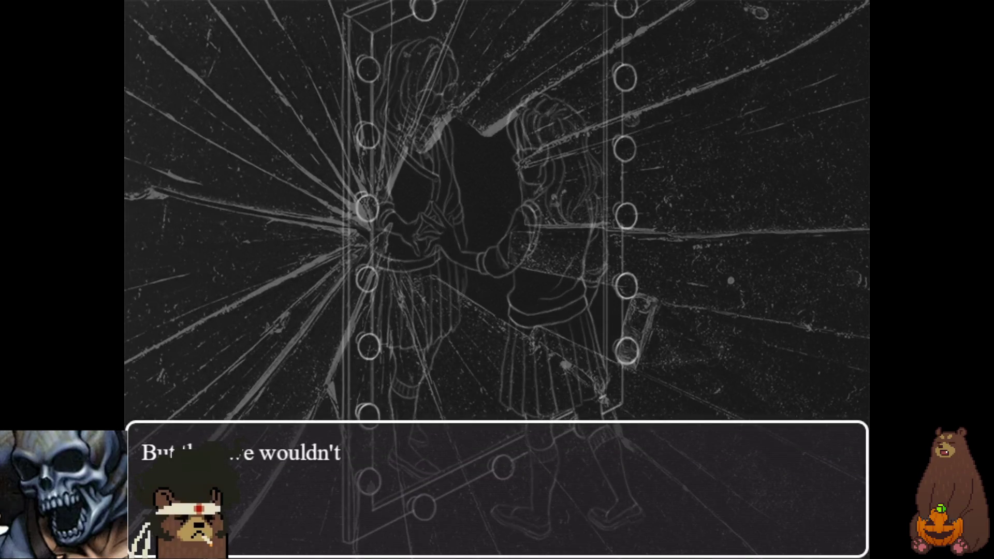
{"action": "key", "text": "Return"}
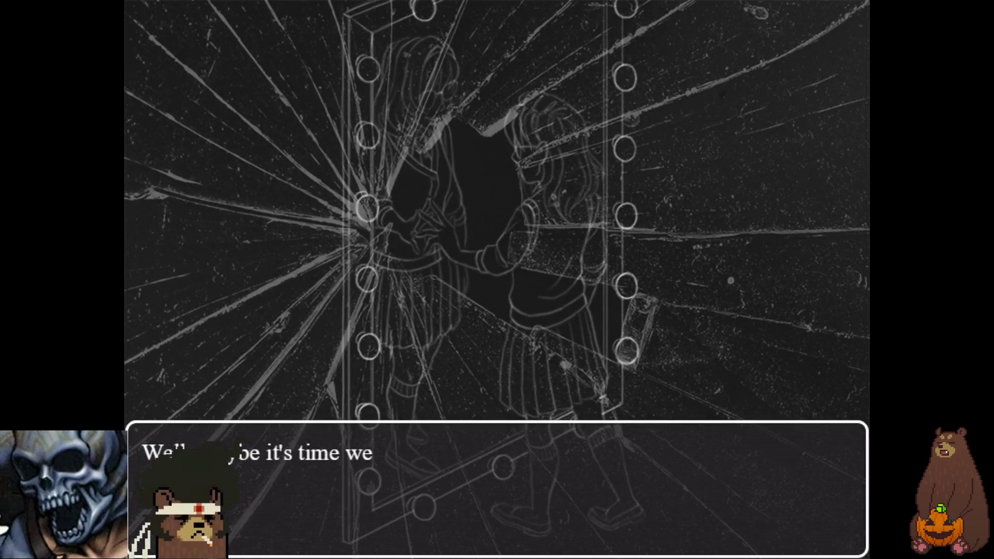
{"action": "key", "text": "Return"}
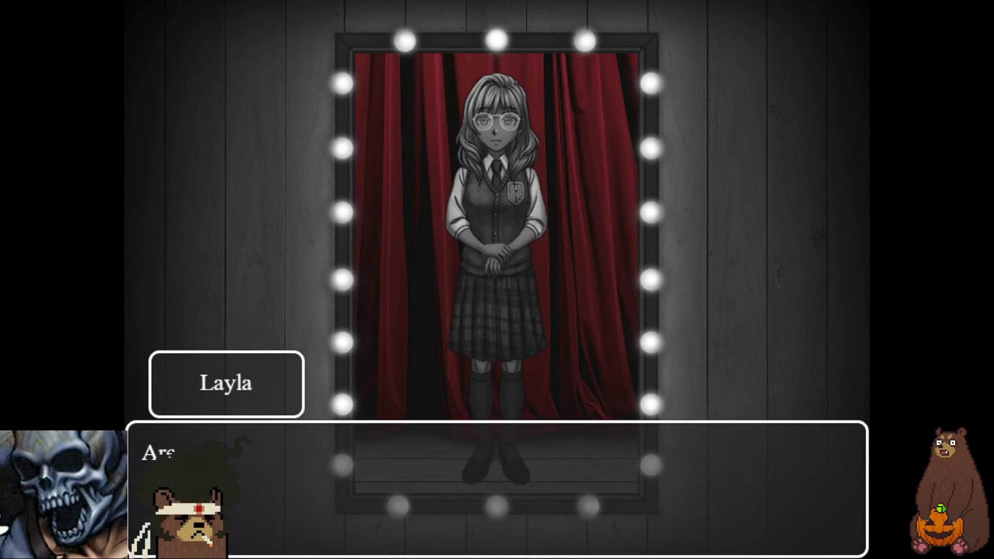
{"action": "key", "text": "Return"}
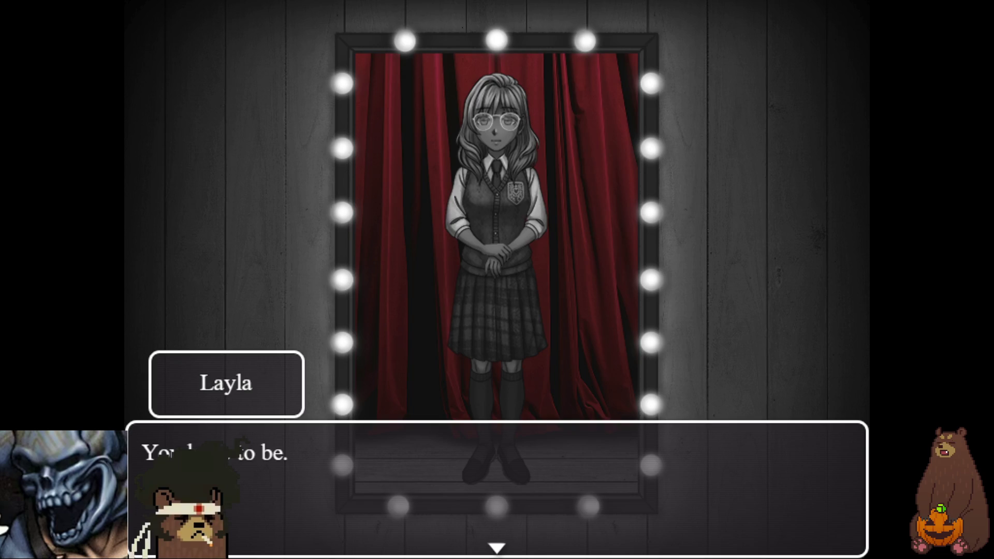
Step: Advance Layla's mirror-scene dialogue past the 'I COULD BE' title card to the wooden Horse
{"action": "key", "text": "Return"}
{"action": "key", "text": "Return"}
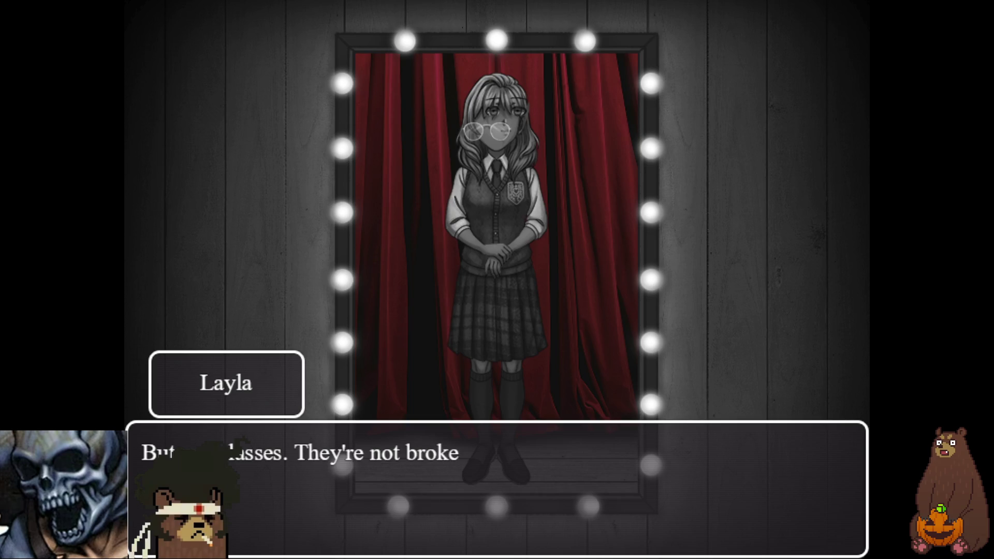
{"action": "key", "text": "Return"}
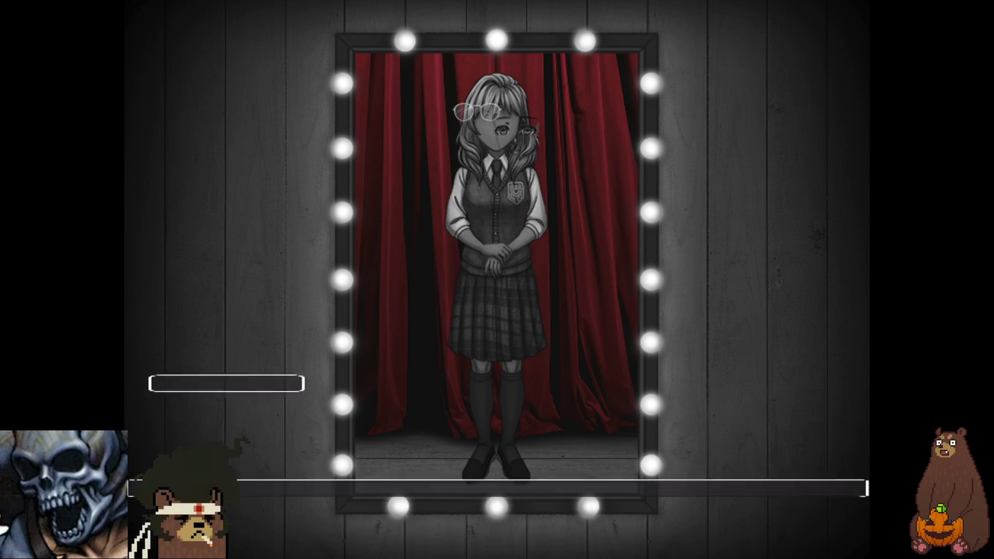
{"action": "key", "text": "Return"}
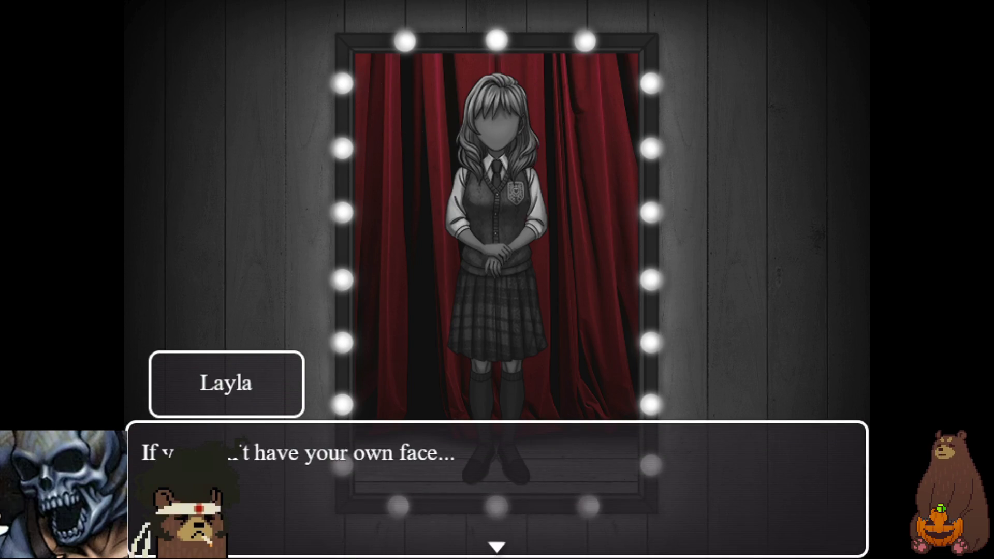
{"action": "key", "text": "Return"}
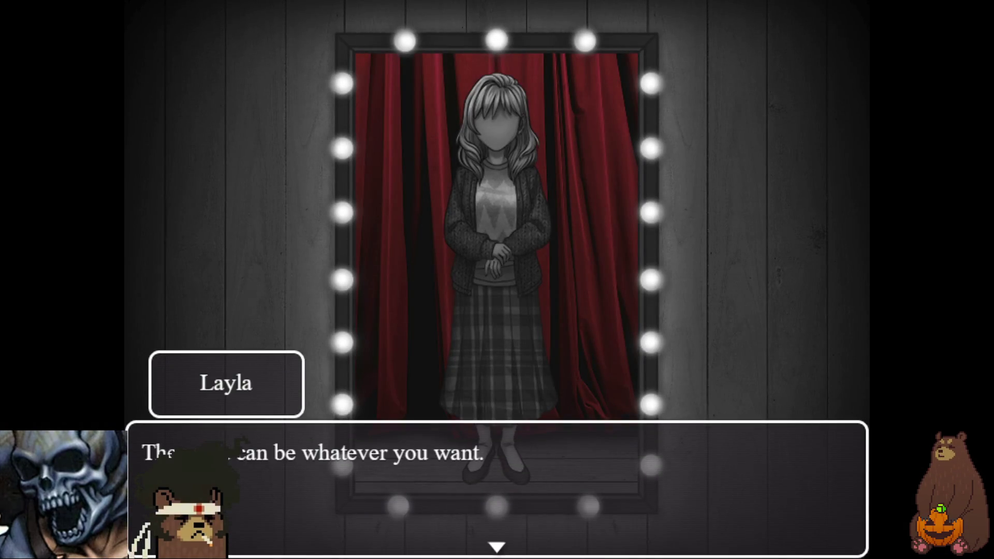
{"action": "key", "text": "Return"}
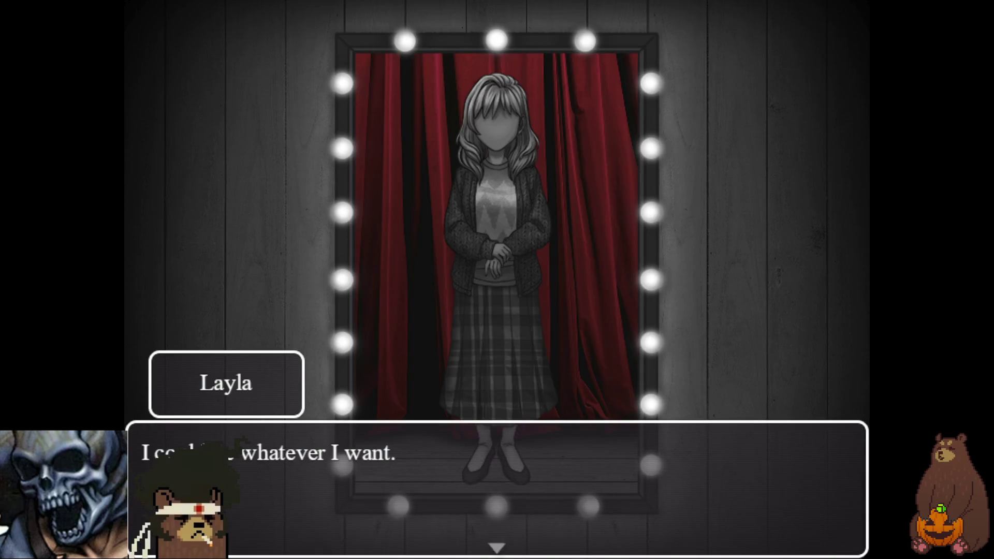
{"action": "key", "text": "Return"}
{"action": "key", "text": "Return"}
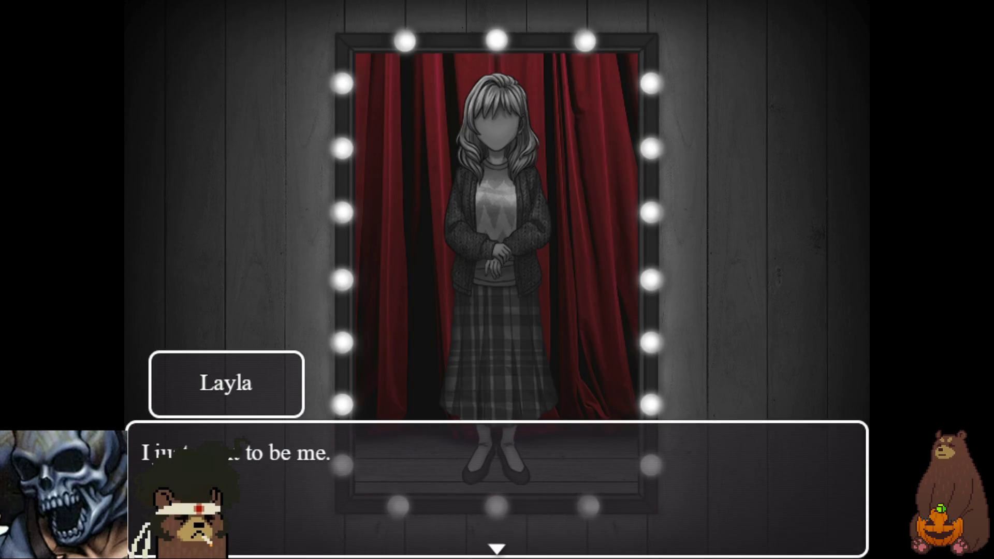
{"action": "key", "text": "Return"}
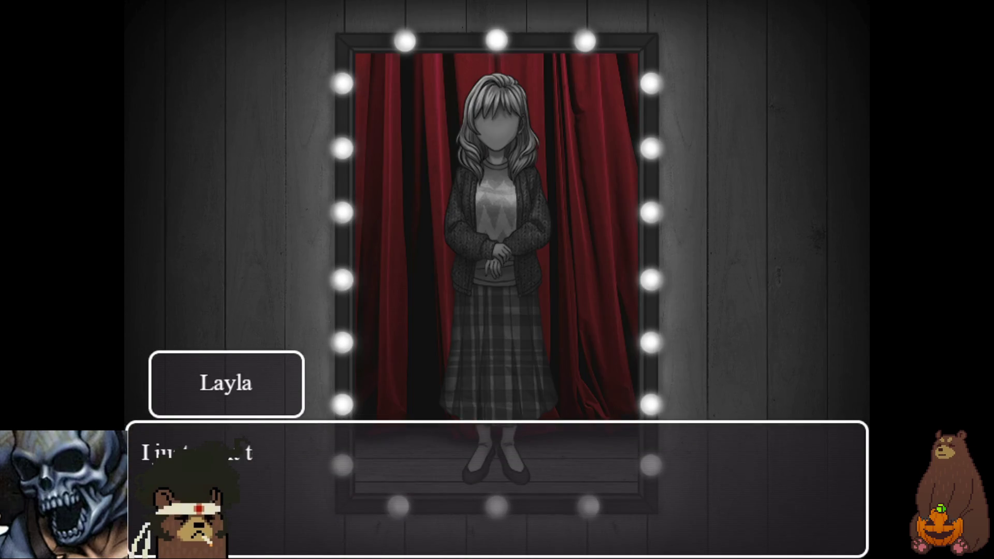
{"action": "key", "text": "Return"}
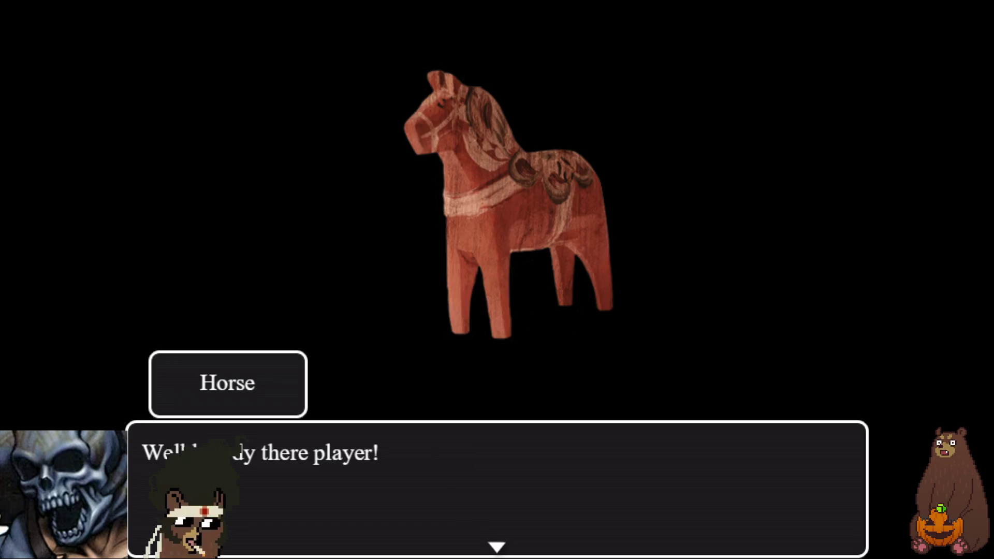
Step: Reach the 'Thank you for playing!' end screen, then take the game out of fullscreen with F4
{"action": "key", "text": "Return"}
{"action": "key", "text": "Return"}
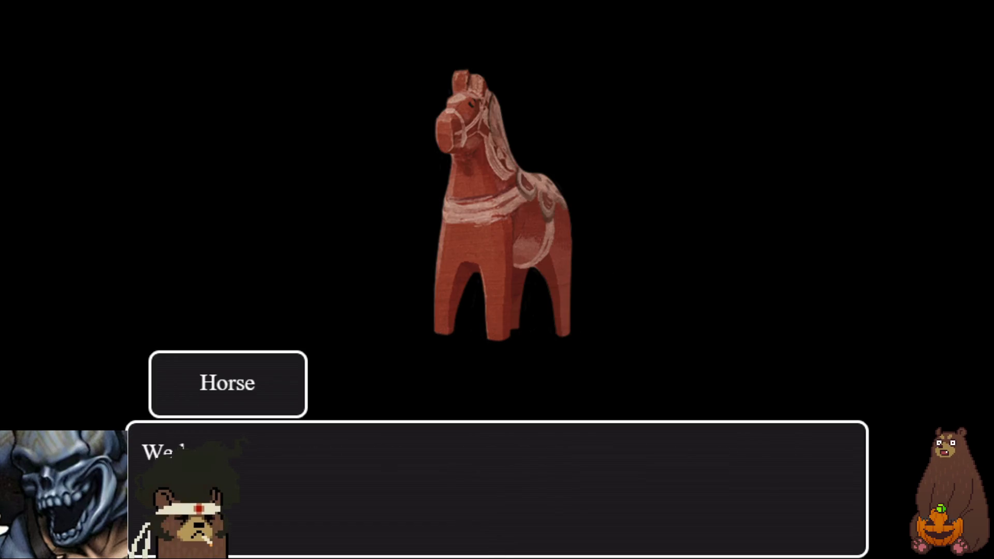
{"action": "key", "text": "Return"}
{"action": "key", "text": "Return"}
{"action": "key", "text": "Return"}
{"action": "key", "text": "Return"}
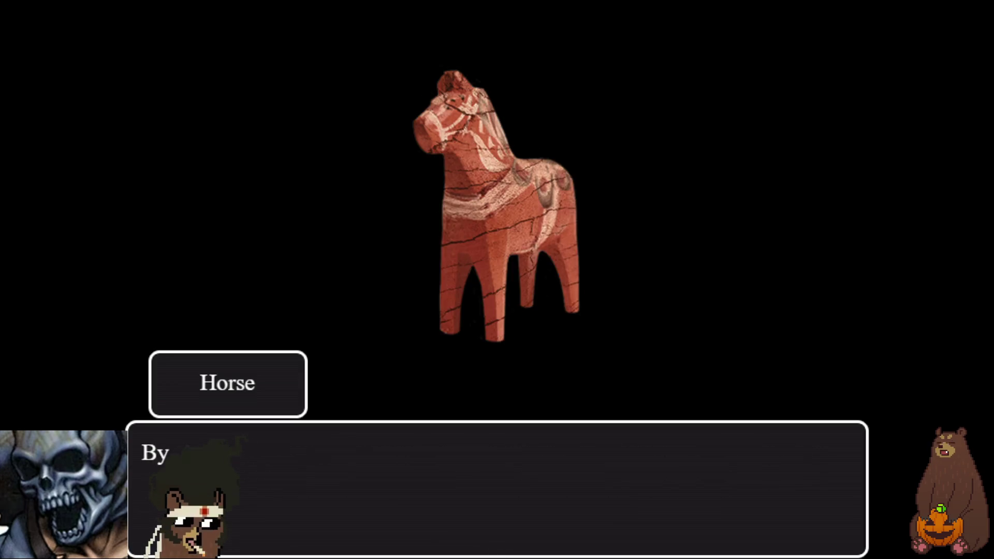
{"action": "key", "text": "Return"}
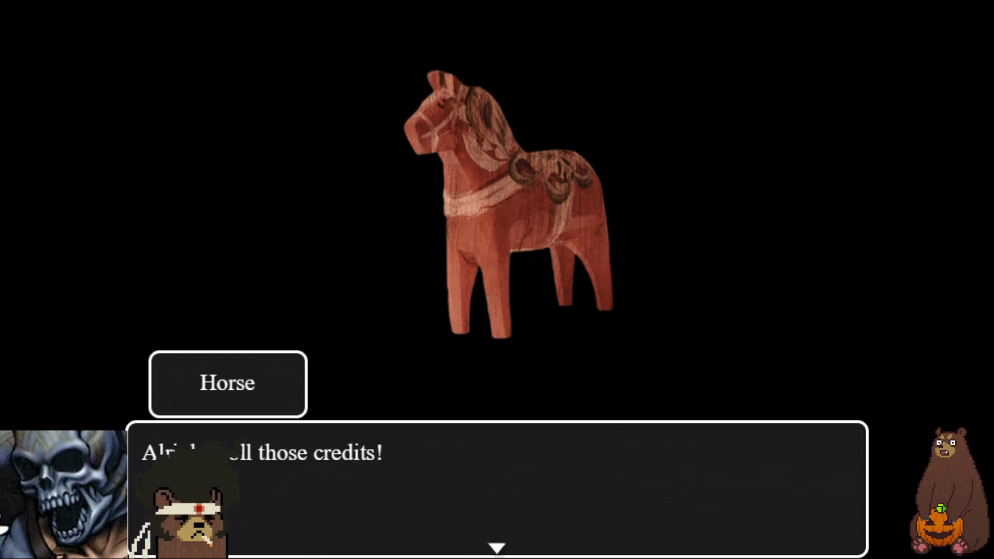
{"action": "key", "text": "Return"}
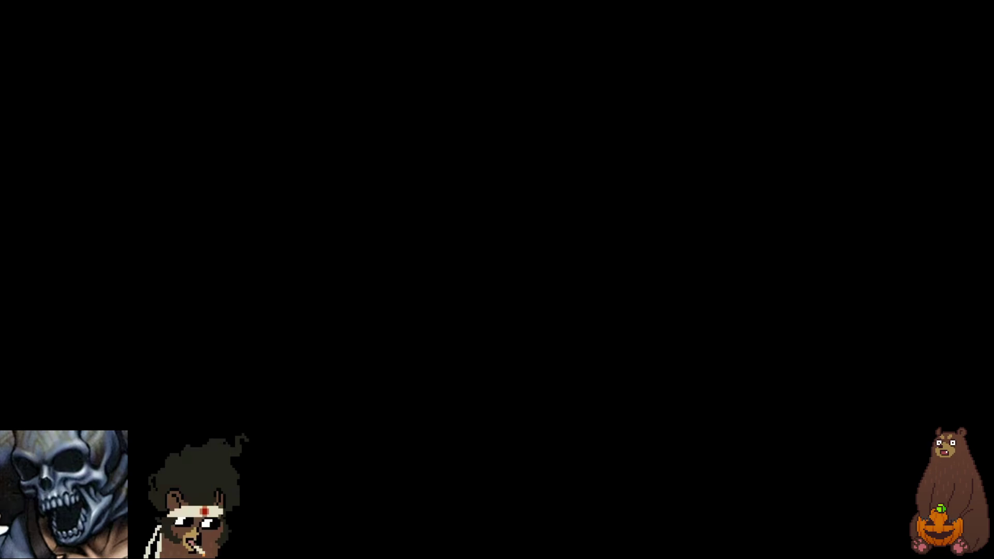
{"action": "key", "text": "F4"}
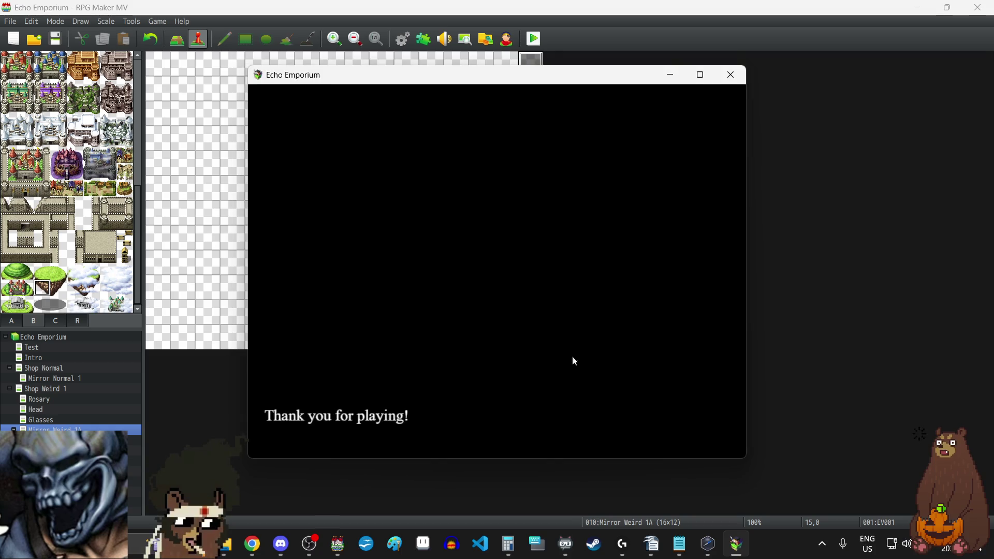
Step: Close the playtest and change the Ending event's opening wait from 120 to 180 frames
{"action": "left_click", "coordinate": [731, 75]}
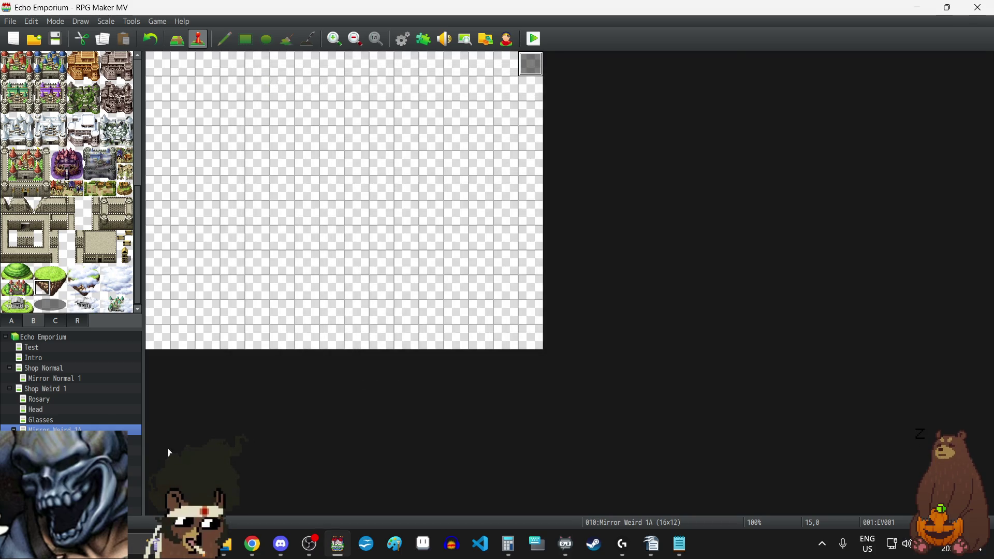
{"action": "left_click", "coordinate": [62, 450]}
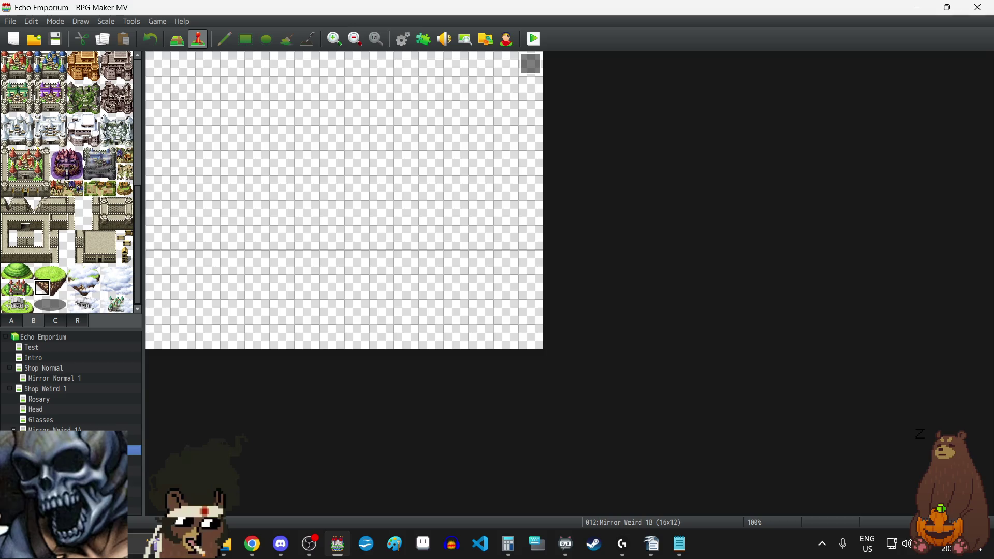
{"action": "left_click", "coordinate": [62, 461]}
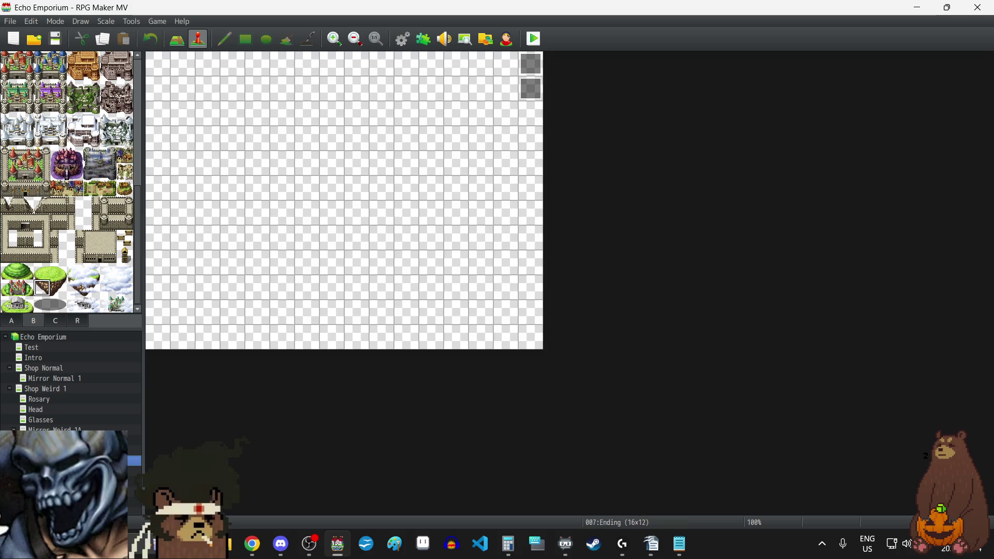
{"action": "double_click", "coordinate": [525, 58]}
{"action": "left_click", "coordinate": [468, 160]}
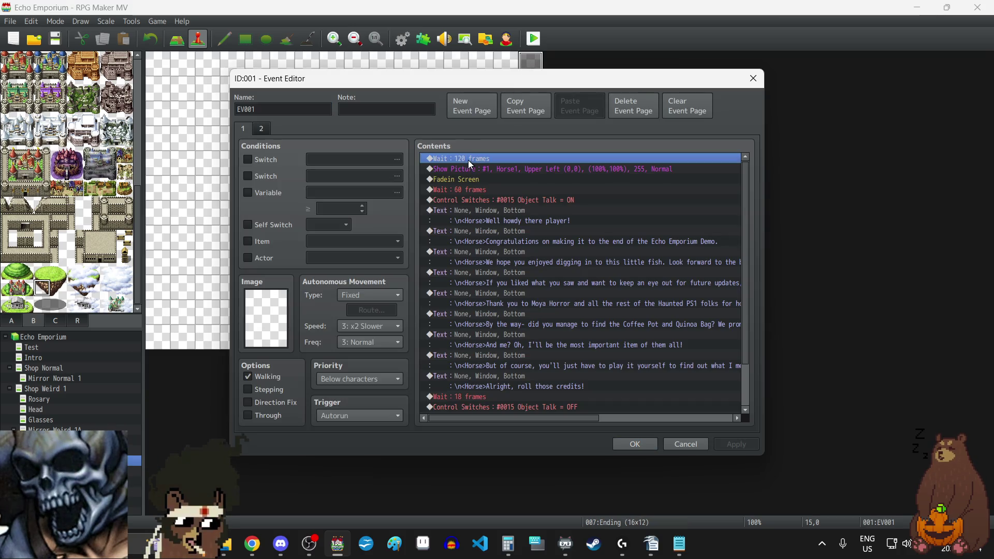
{"action": "double_click", "coordinate": [469, 161]}
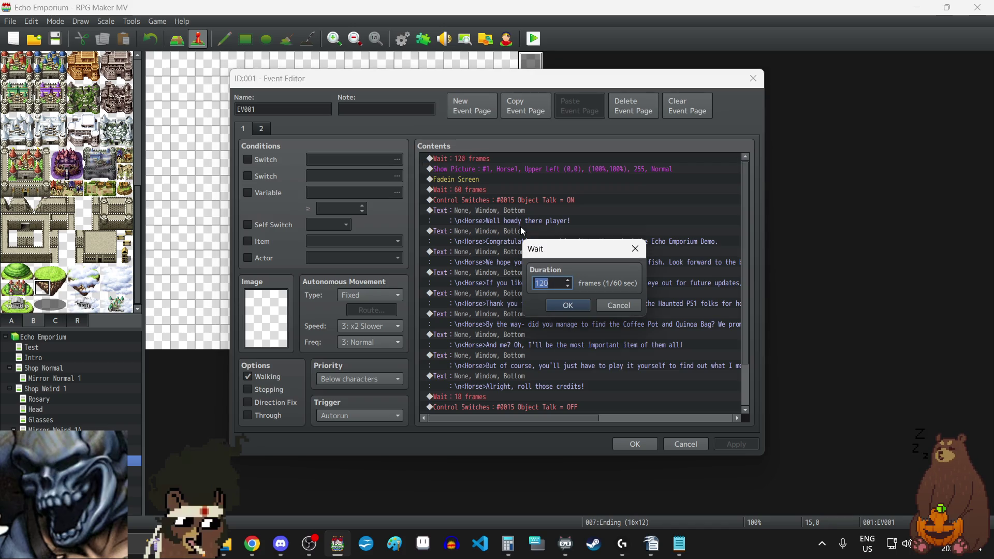
{"action": "type", "text": "180"}
{"action": "left_click", "coordinate": [575, 308]}
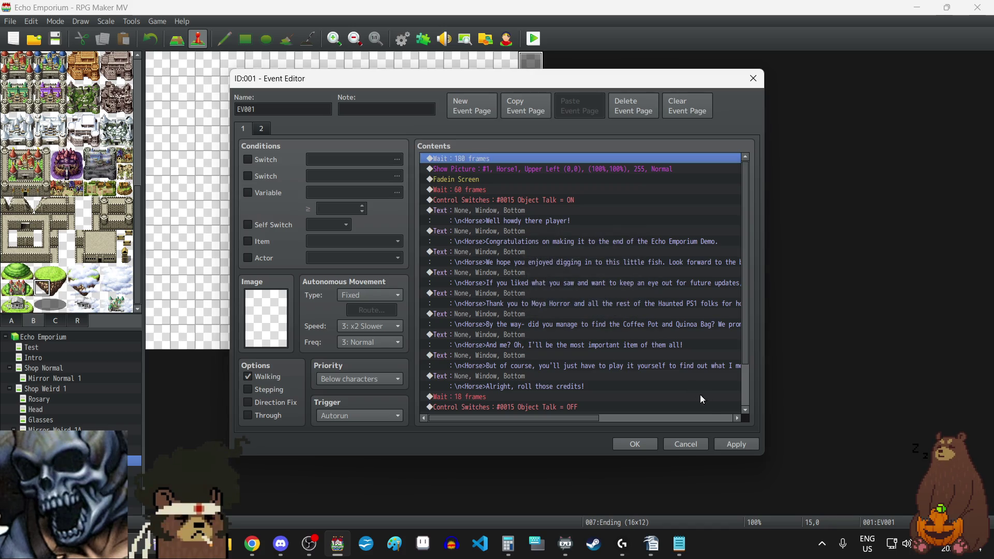
{"action": "left_click", "coordinate": [642, 446]}
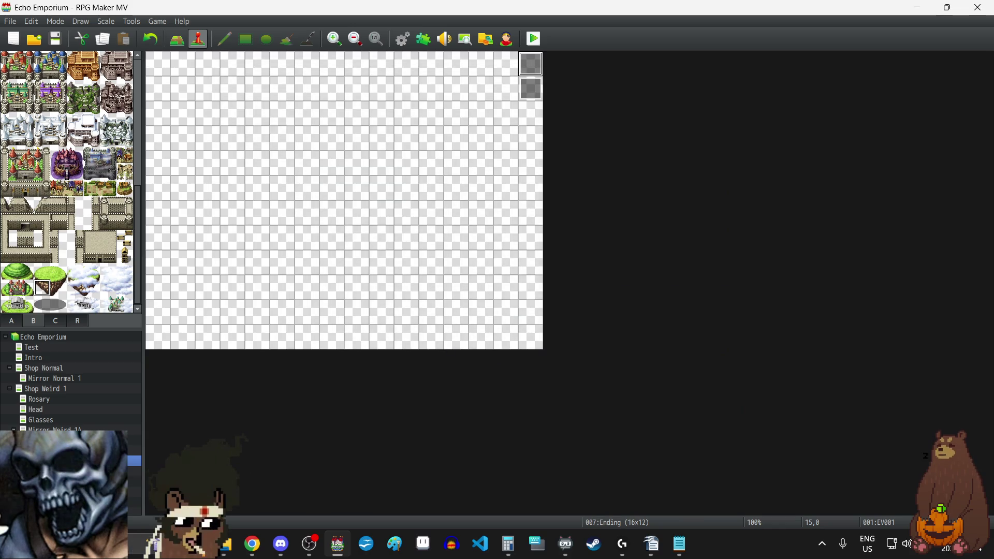
Step: Insert a Play BGM command for EchoEmporium at 25% volume before the Credits event's text
{"action": "left_click", "coordinate": [134, 471]}
{"action": "double_click", "coordinate": [538, 65]}
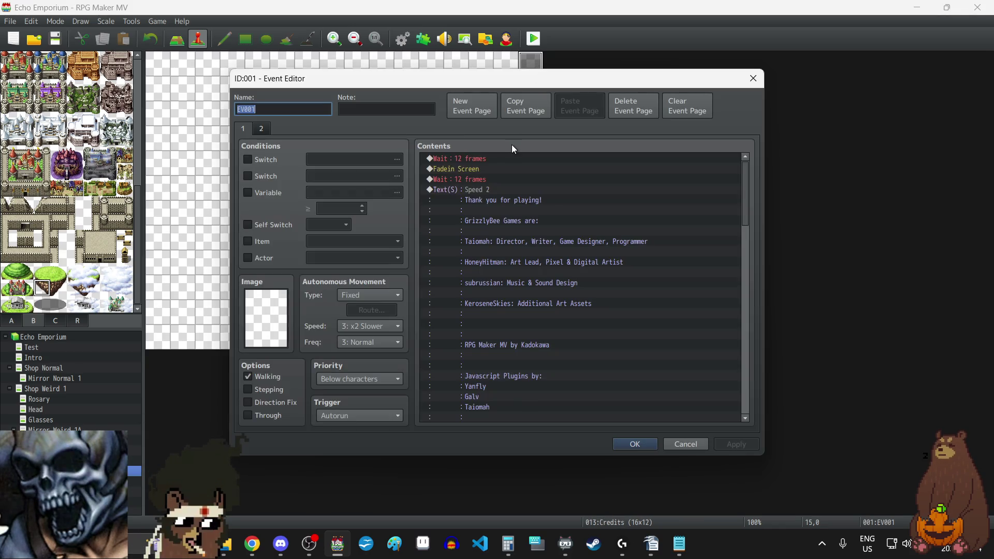
{"action": "left_click", "coordinate": [476, 191]}
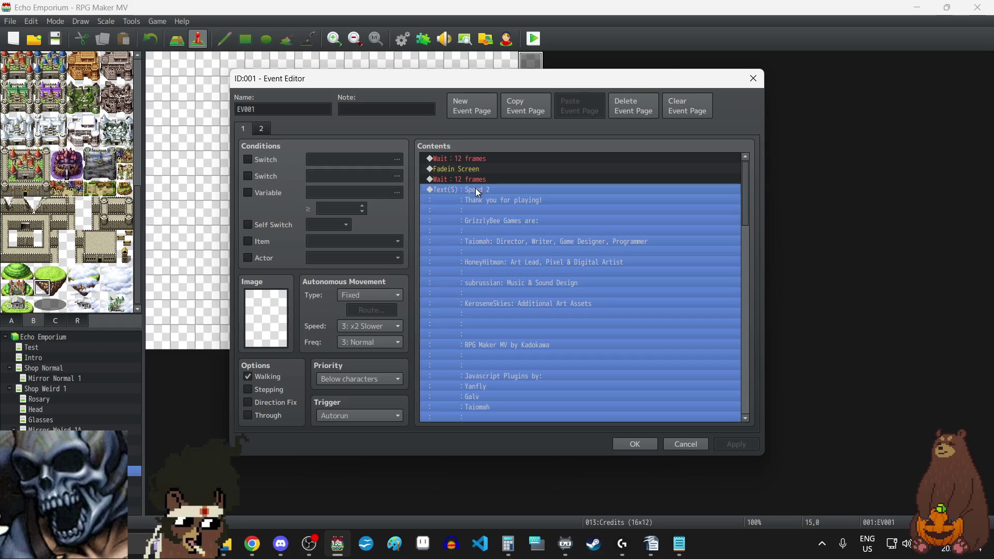
{"action": "key", "text": "Insert"}
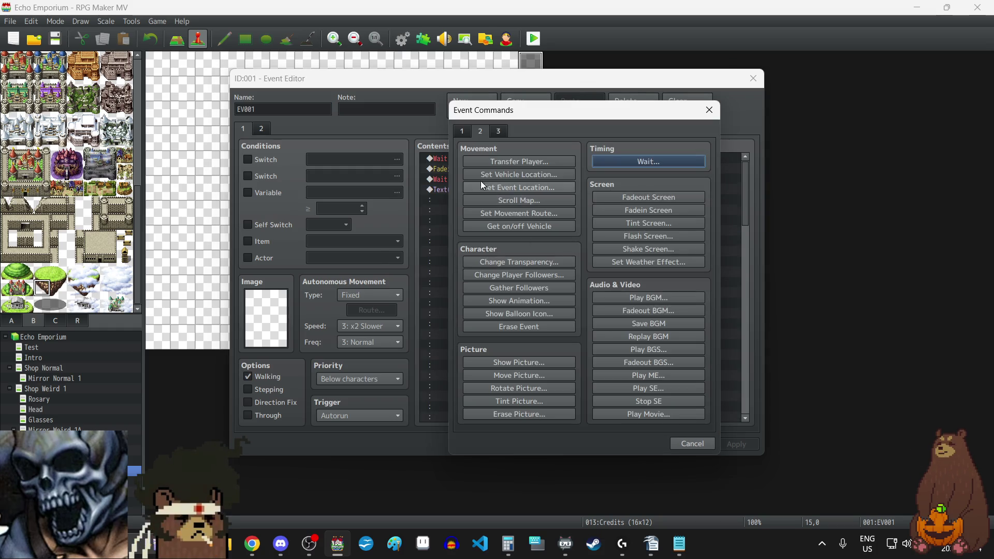
{"action": "left_click", "coordinate": [638, 298]}
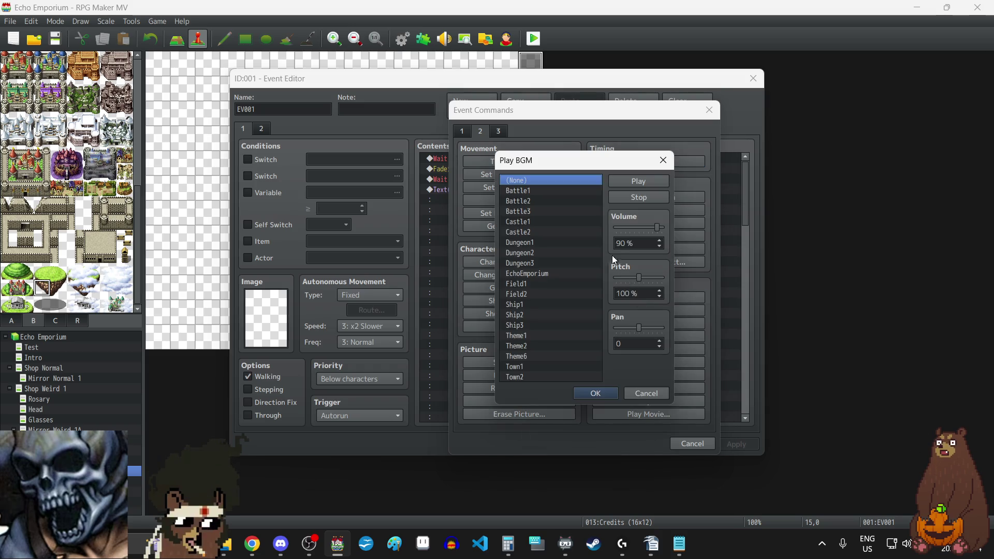
{"action": "left_click", "coordinate": [525, 275]}
{"action": "left_click_drag", "start_coordinate": [662, 226], "coordinate": [637, 226]}
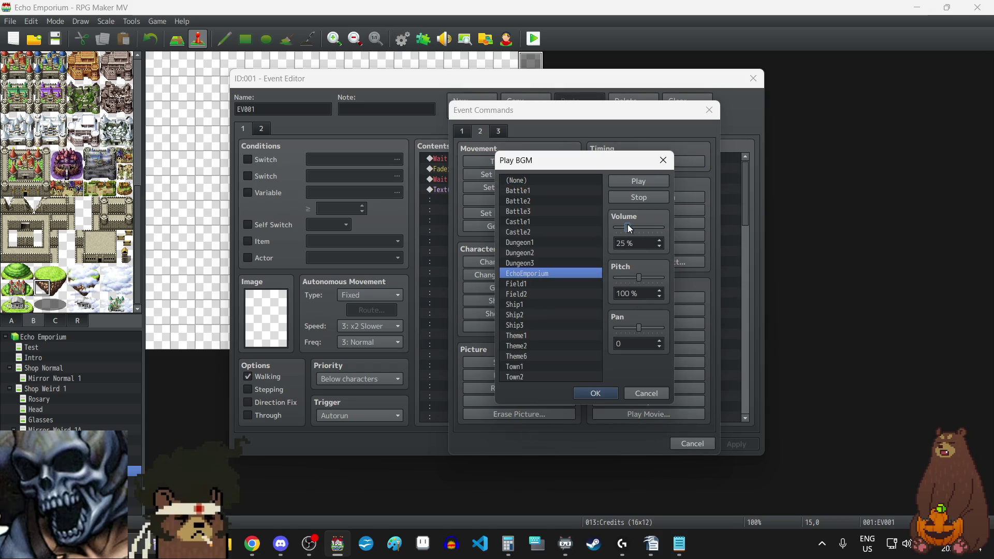
{"action": "left_click", "coordinate": [596, 394]}
{"action": "left_click", "coordinate": [632, 441]}
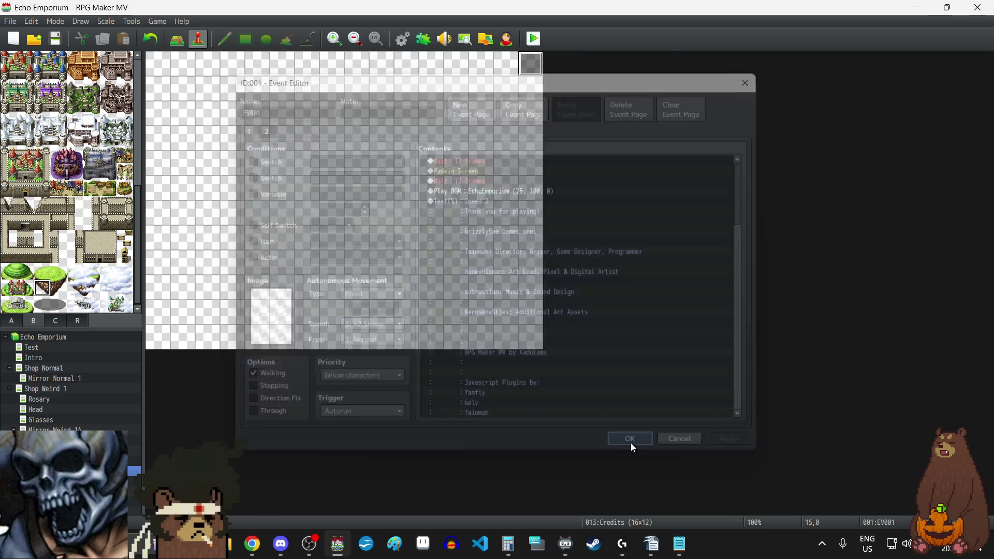
{"action": "left_click", "coordinate": [41, 358]}
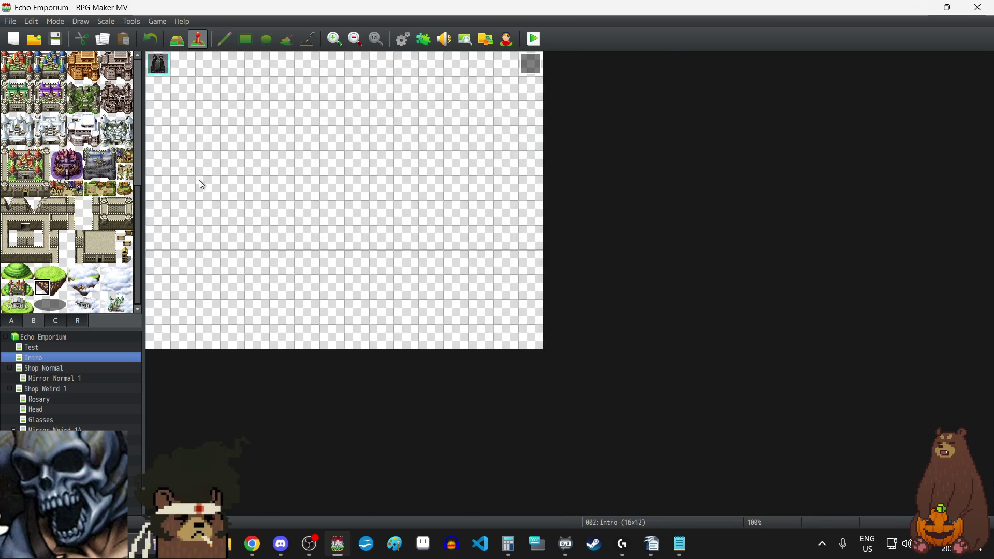
Step: Add a Change Menu Access: Disable command to the Intro event after the Image Cache common event
{"action": "double_click", "coordinate": [534, 70]}
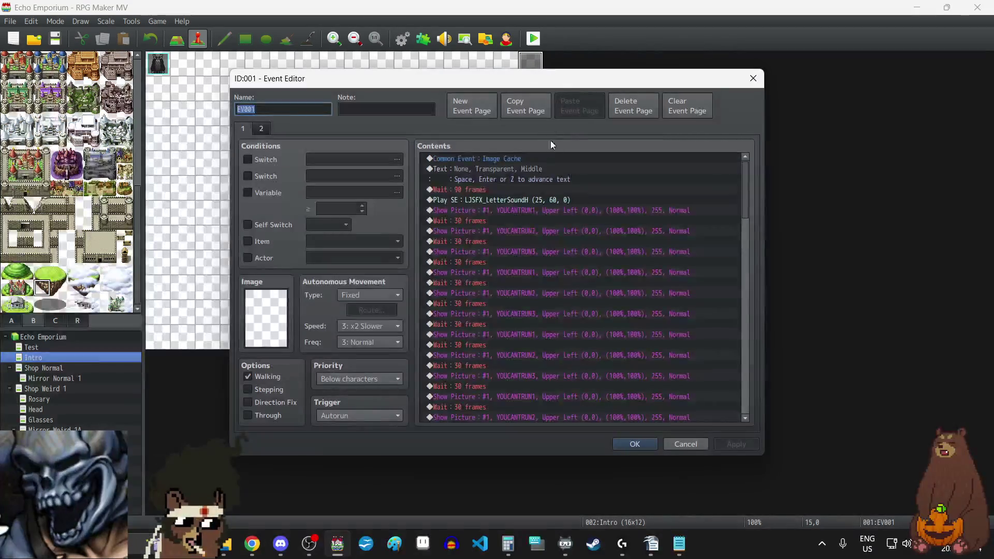
{"action": "left_click", "coordinate": [499, 169]}
{"action": "key", "text": "Insert"}
{"action": "left_click", "coordinate": [498, 132]}
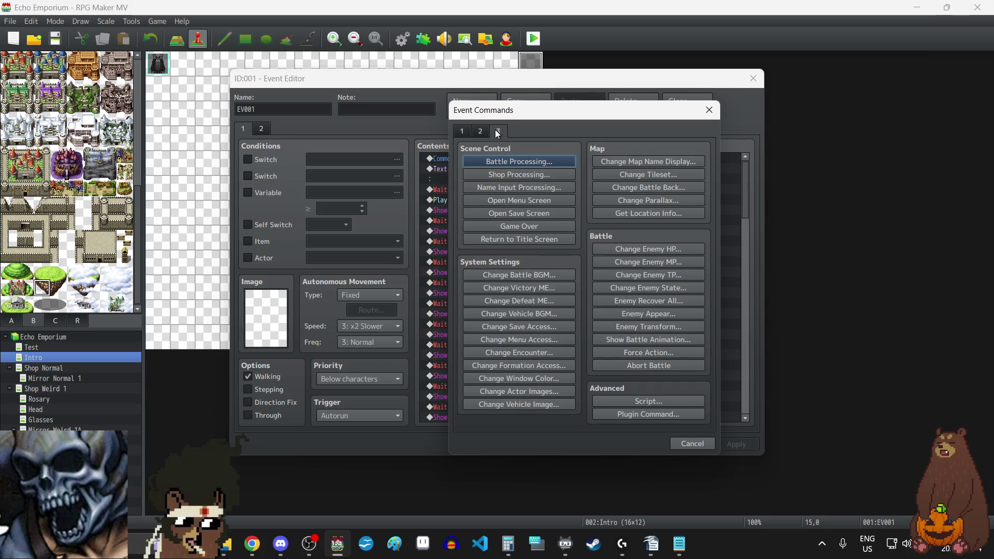
{"action": "left_click", "coordinate": [517, 340]}
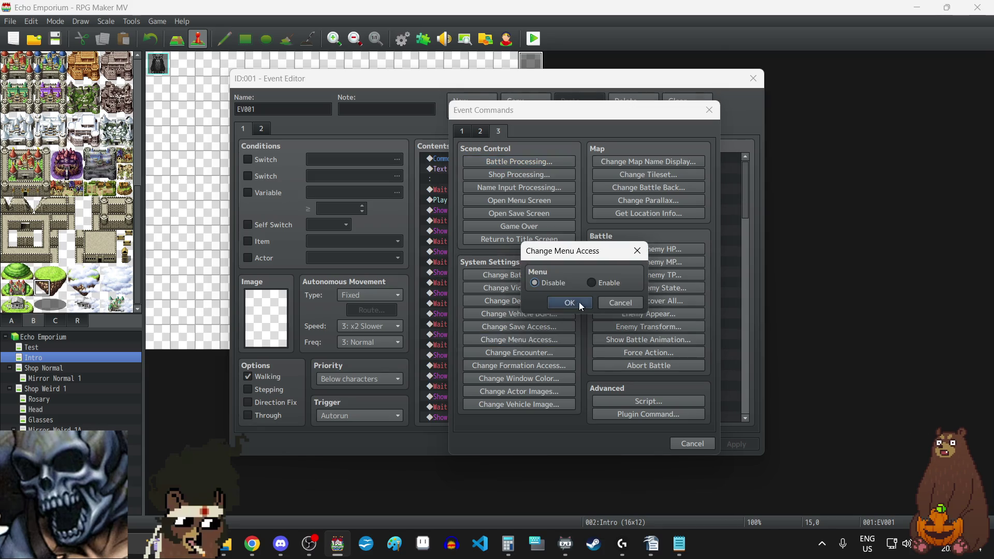
{"action": "left_click", "coordinate": [570, 303]}
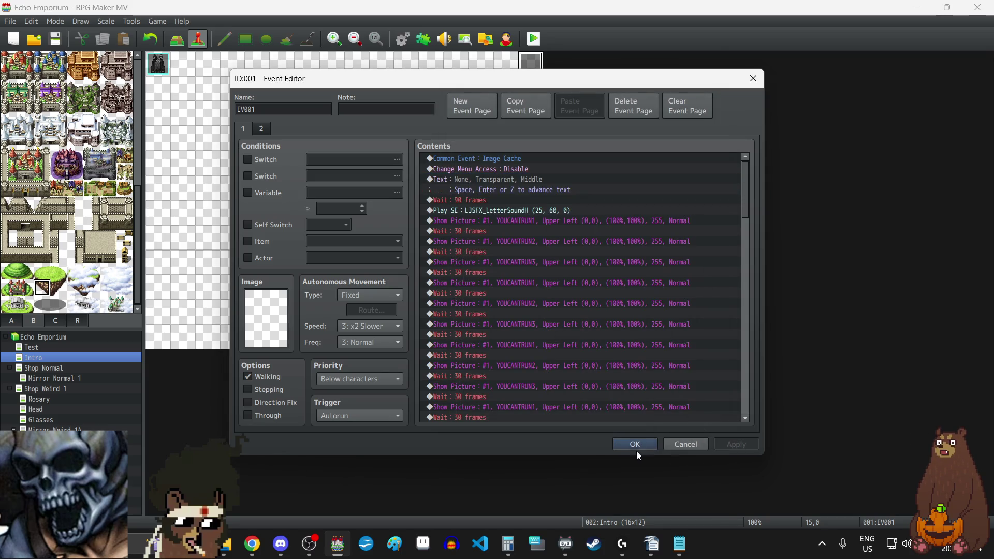
{"action": "left_click", "coordinate": [629, 446]}
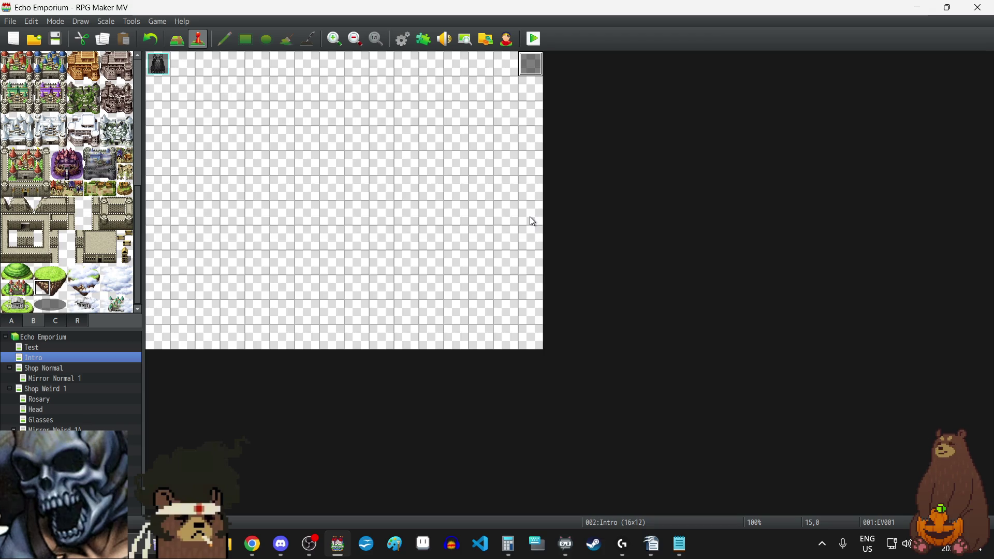
{"action": "left_click", "coordinate": [41, 451]}
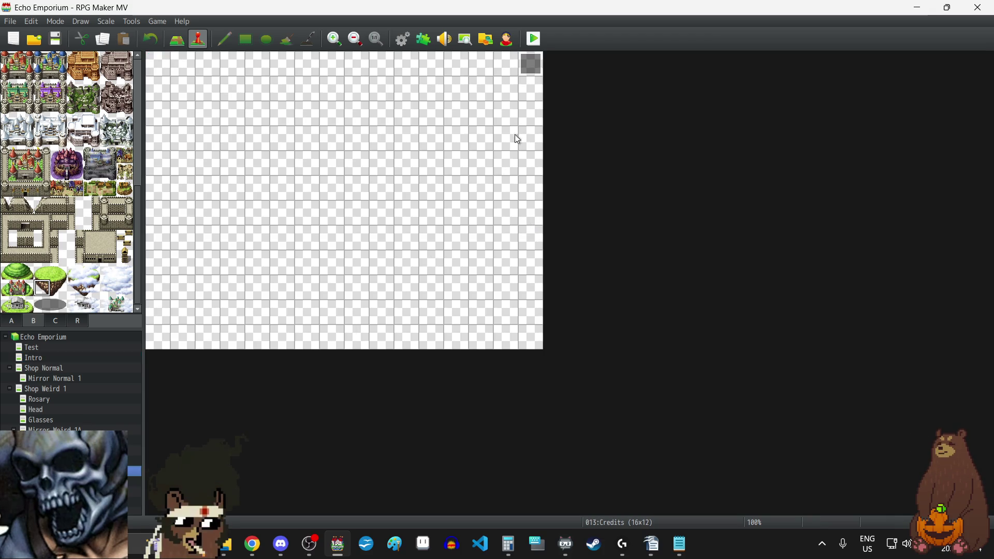
{"action": "double_click", "coordinate": [530, 63]}
{"action": "scroll", "coordinate": [564, 275], "scroll_direction": "down", "scroll_amount": 8}
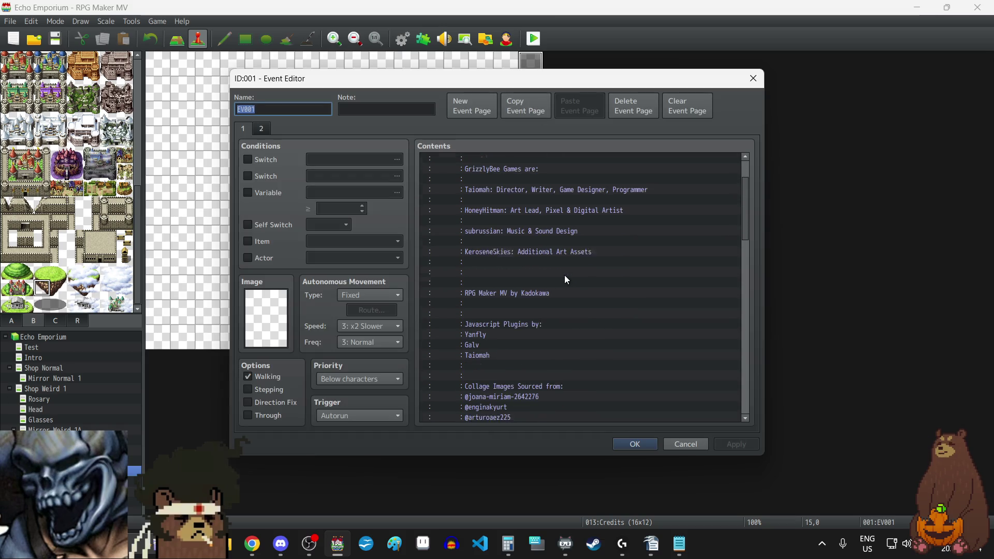
{"action": "scroll", "coordinate": [510, 208], "scroll_direction": "down", "scroll_amount": 7}
{"action": "scroll", "coordinate": [512, 211], "scroll_direction": "down", "scroll_amount": 10}
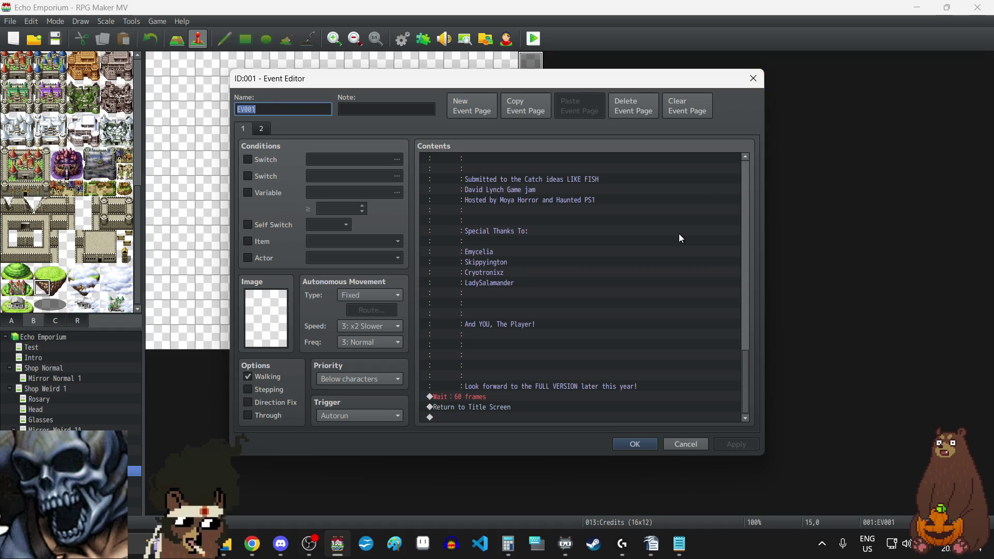
{"action": "mouse_move", "coordinate": [745, 387]}
{"action": "left_mouse_down"}
{"action": "mouse_move", "coordinate": [750, 179]}
{"action": "mouse_move", "coordinate": [741, 403]}
{"action": "mouse_move", "coordinate": [742, 176]}
{"action": "left_mouse_up"}
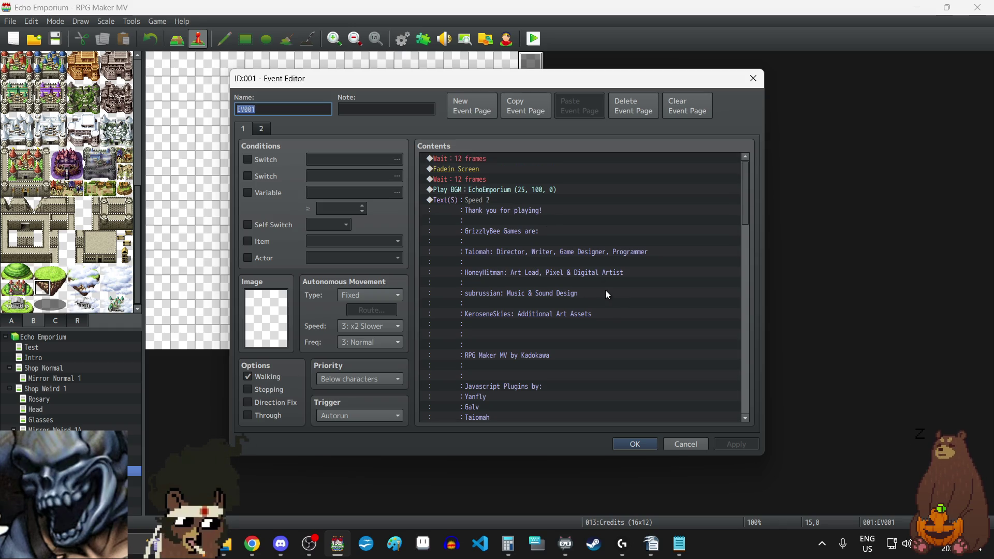
{"action": "scroll", "coordinate": [604, 290], "scroll_direction": "down", "scroll_amount": 15}
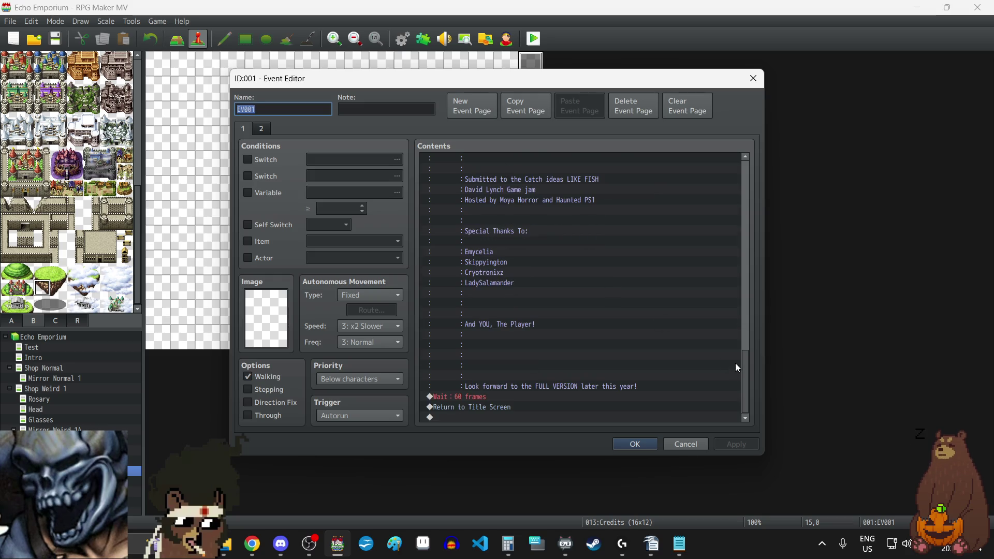
{"action": "left_click_drag", "start_coordinate": [748, 372], "coordinate": [749, 164]}
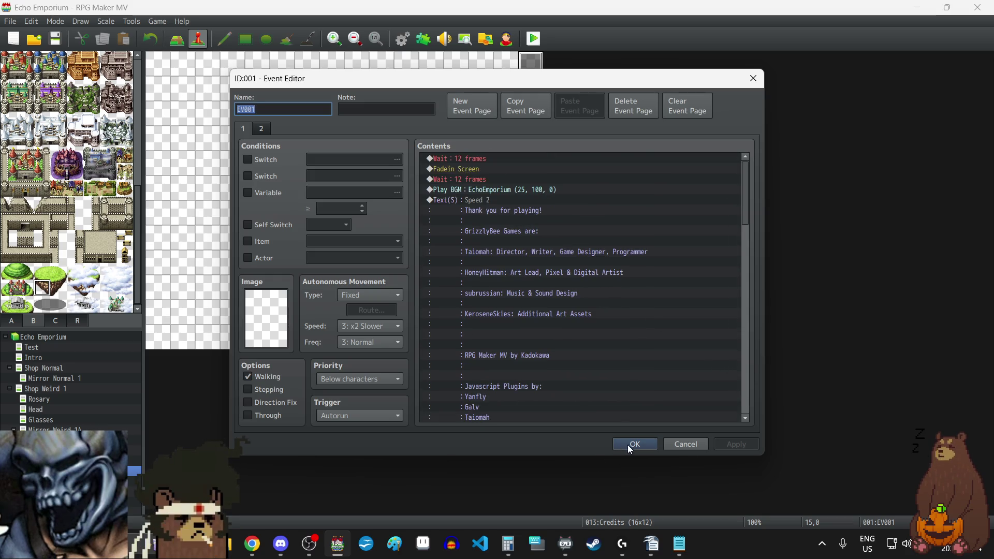
{"action": "left_click", "coordinate": [630, 445]}
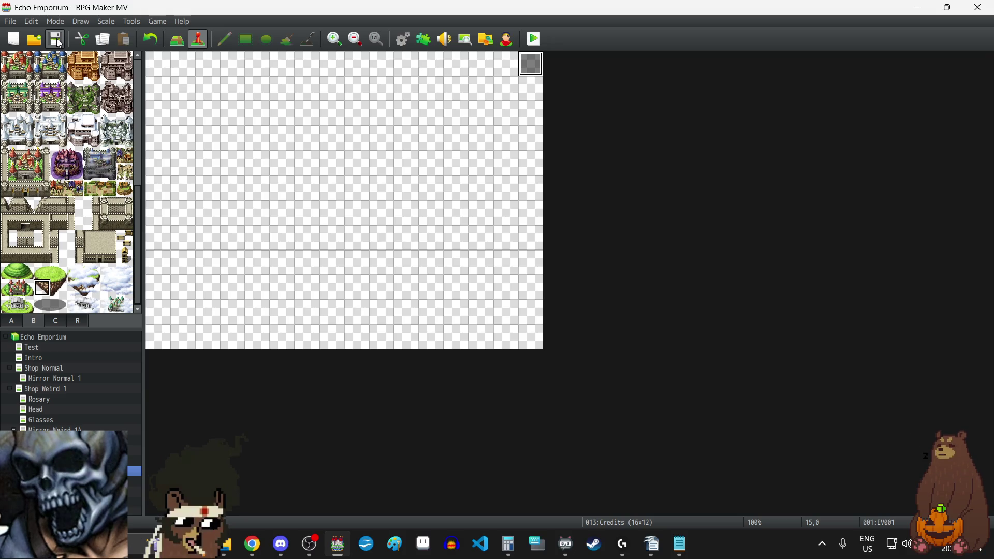
{"action": "left_click", "coordinate": [52, 360]}
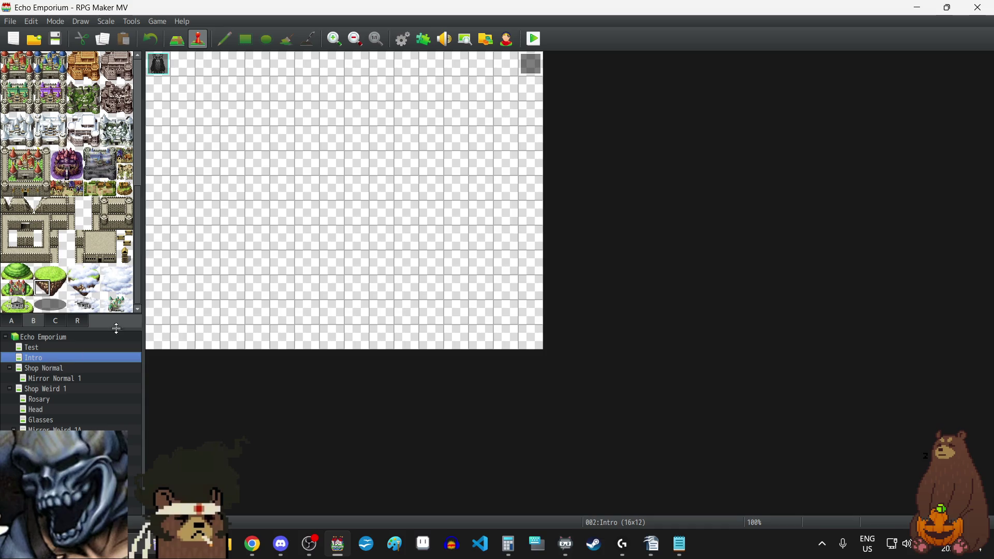
{"action": "left_click", "coordinate": [12, 22]}
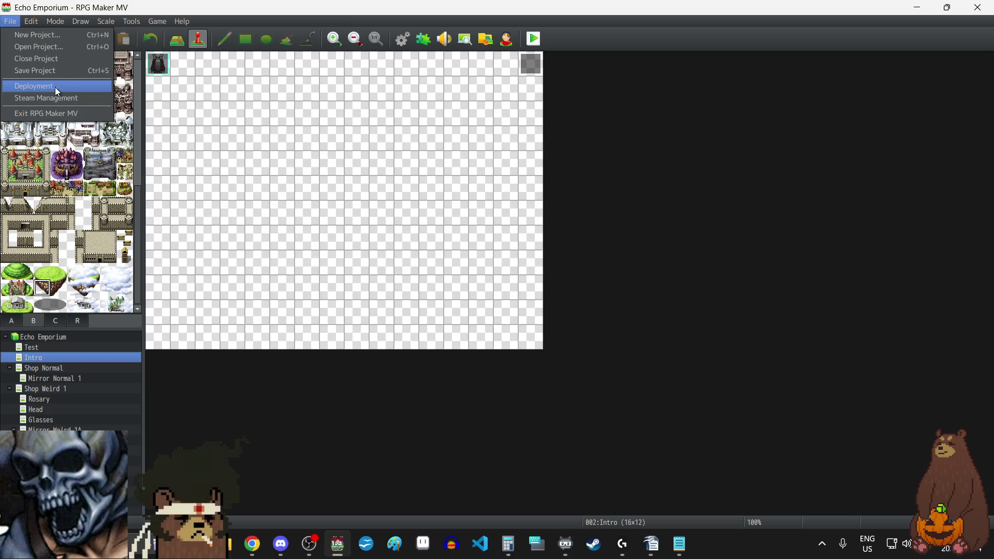
Step: Deploy for Windows with Image files and Audio files encrypted under an encryption key
{"action": "left_click", "coordinate": [55, 87]}
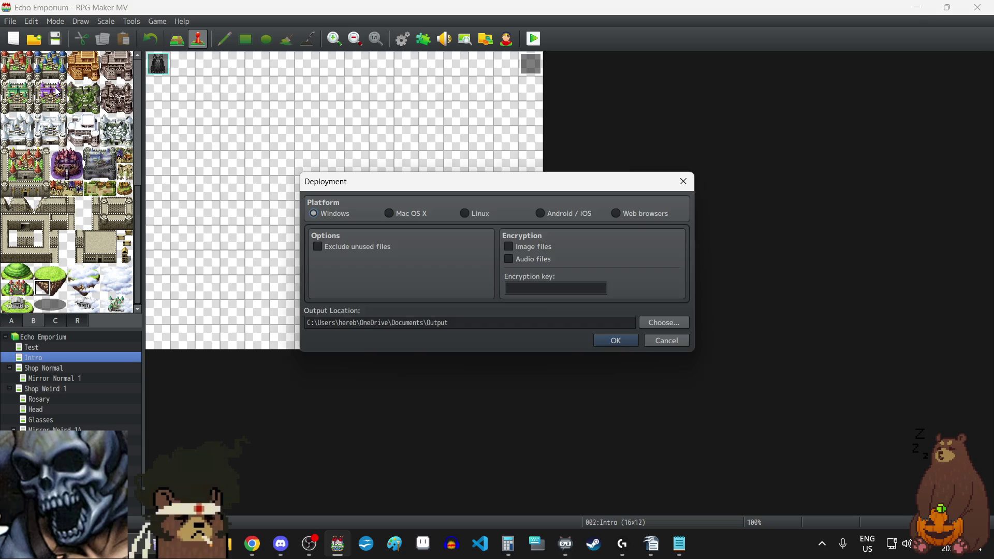
{"action": "left_click", "coordinate": [510, 259]}
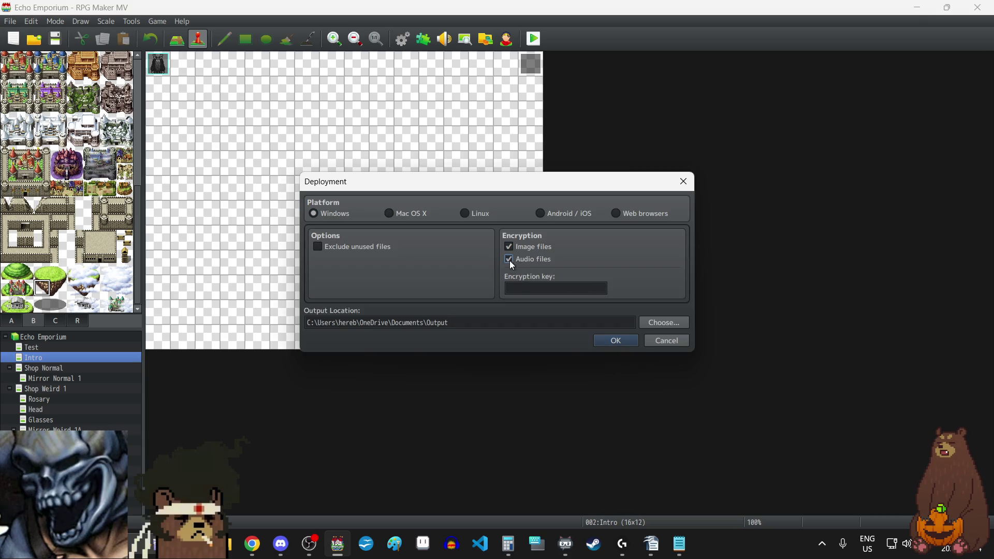
{"action": "left_click", "coordinate": [541, 289]}
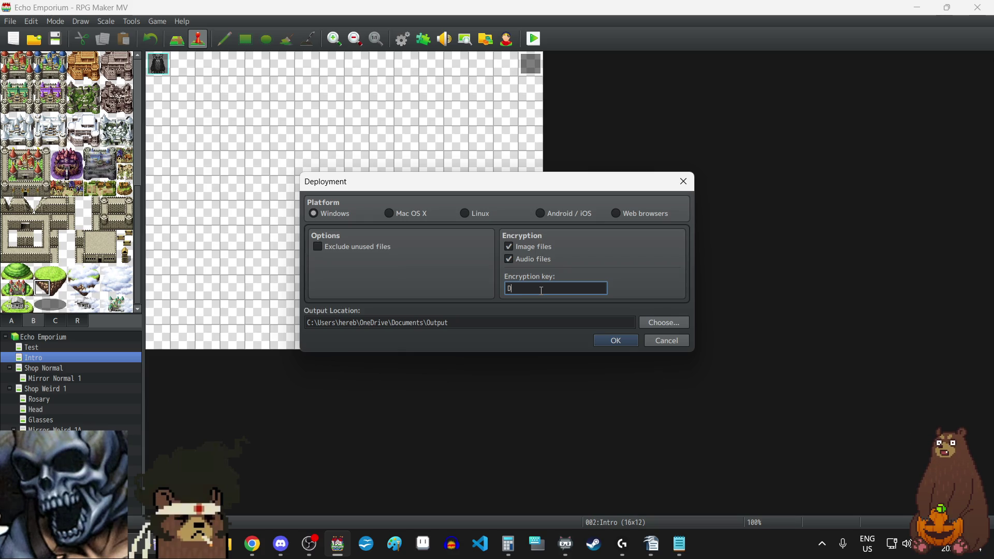
{"action": "type", "text": "EEN"}
{"action": "type", "text": "Z"}
{"action": "left_click", "coordinate": [622, 344]}
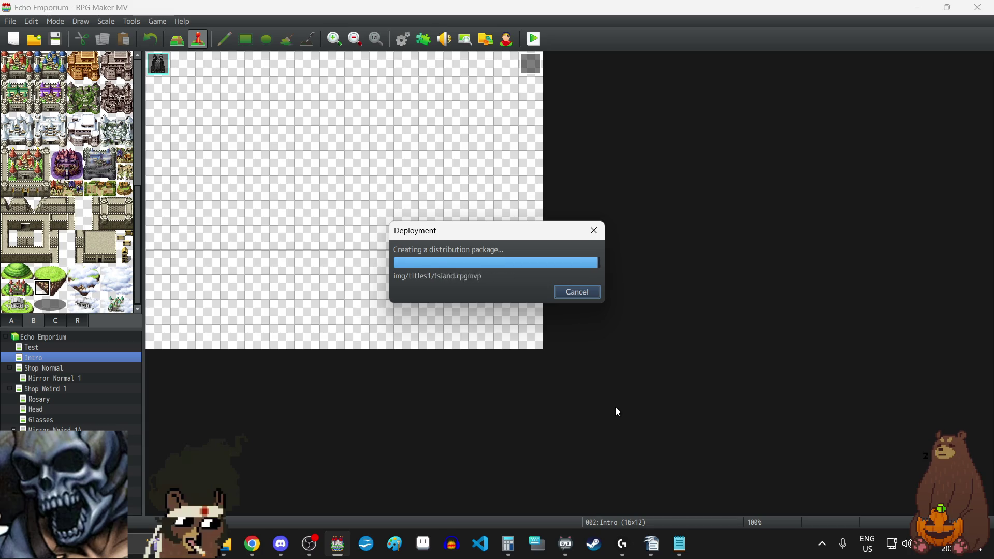
{"action": "left_click", "coordinate": [569, 289]}
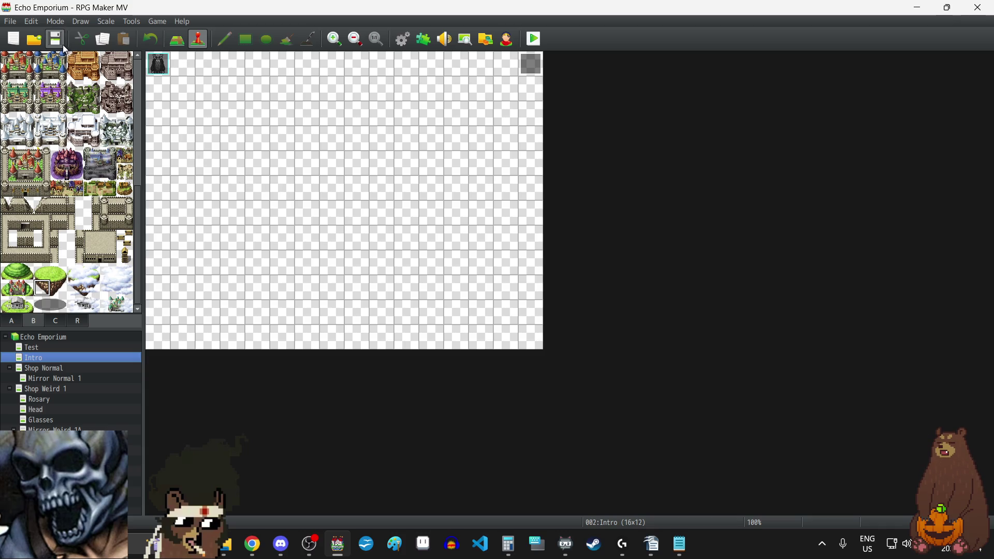
Step: Redeploy for Windows with Exclude unused files and encryption, overwriting the existing Output folder
{"action": "left_click", "coordinate": [10, 22]}
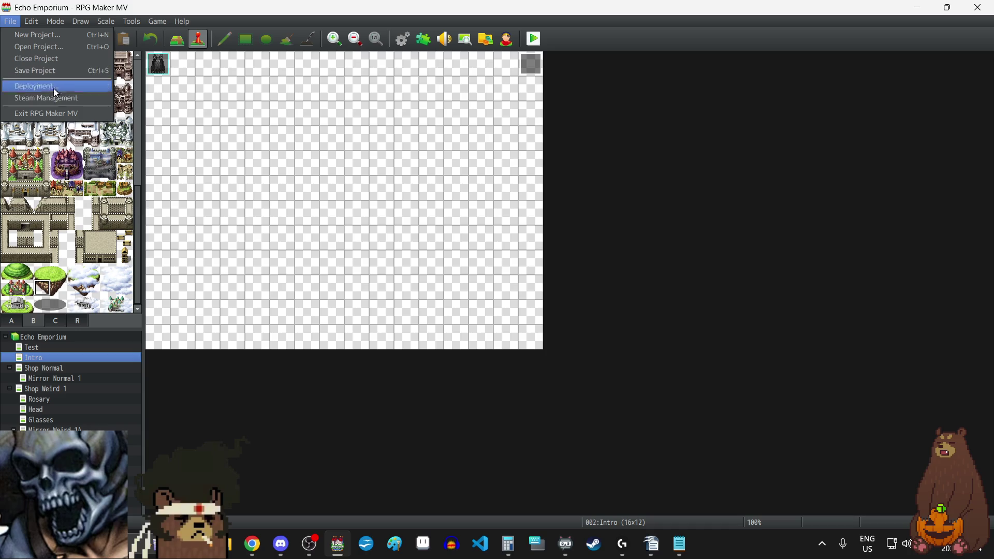
{"action": "left_click", "coordinate": [55, 88]}
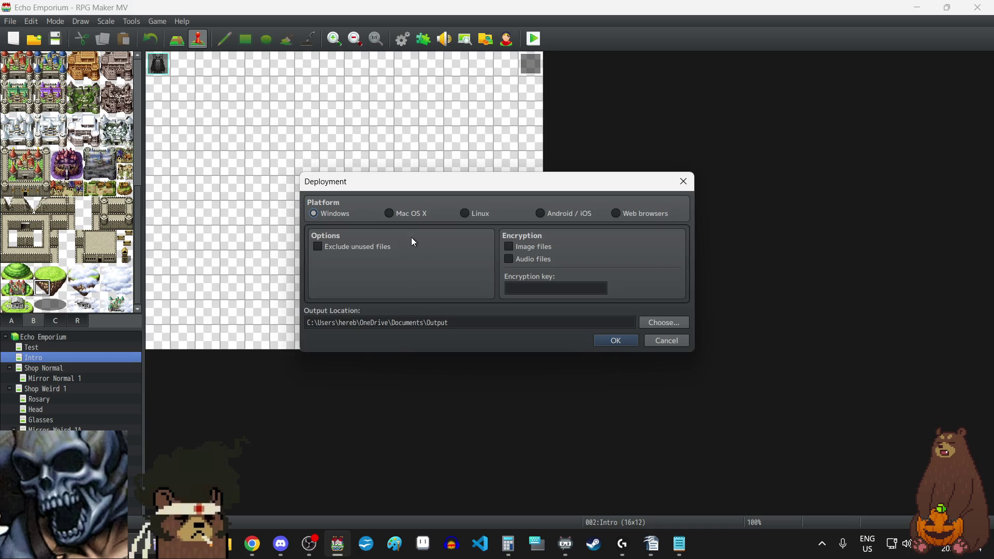
{"action": "left_click", "coordinate": [317, 248]}
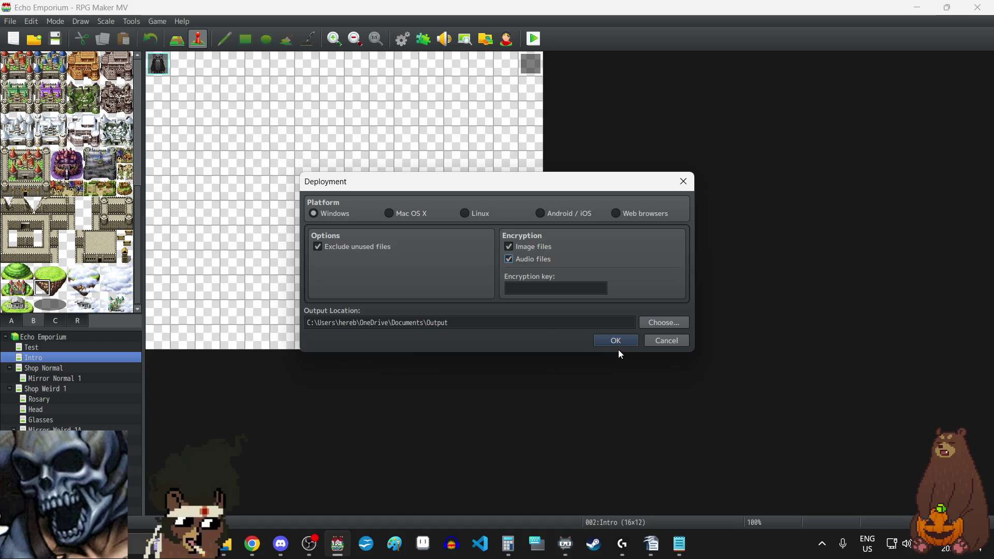
{"action": "left_click", "coordinate": [570, 286]}
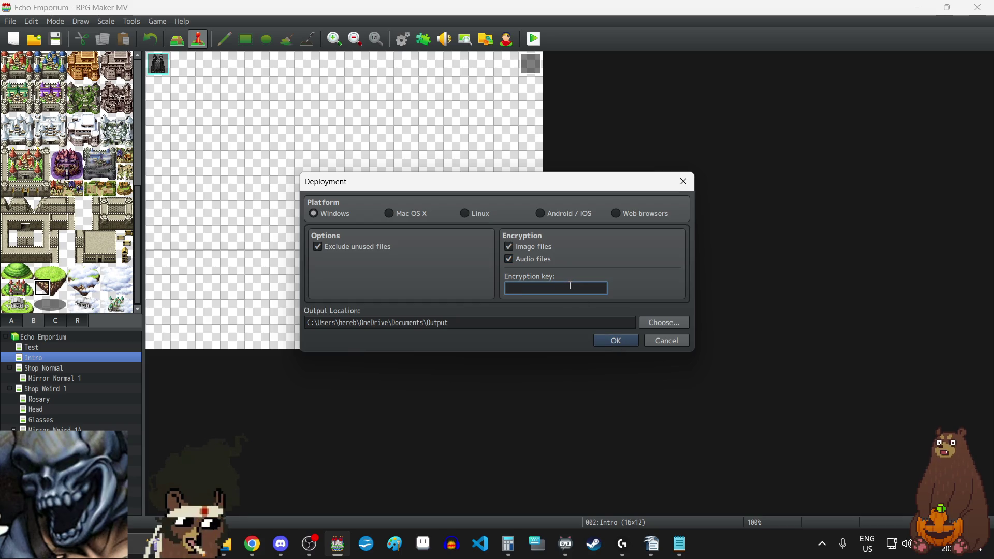
{"action": "type", "text": "EENZ"}
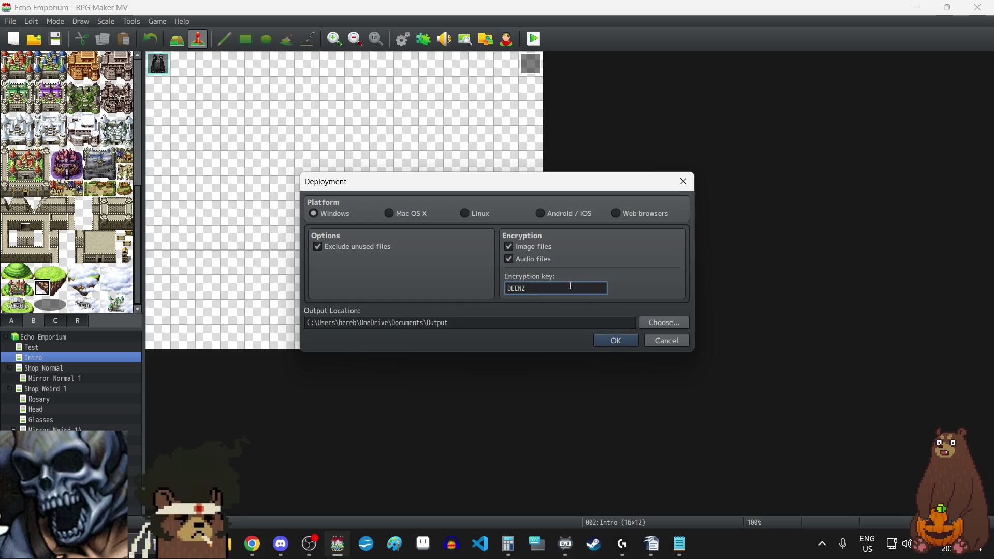
{"action": "left_click", "coordinate": [614, 343]}
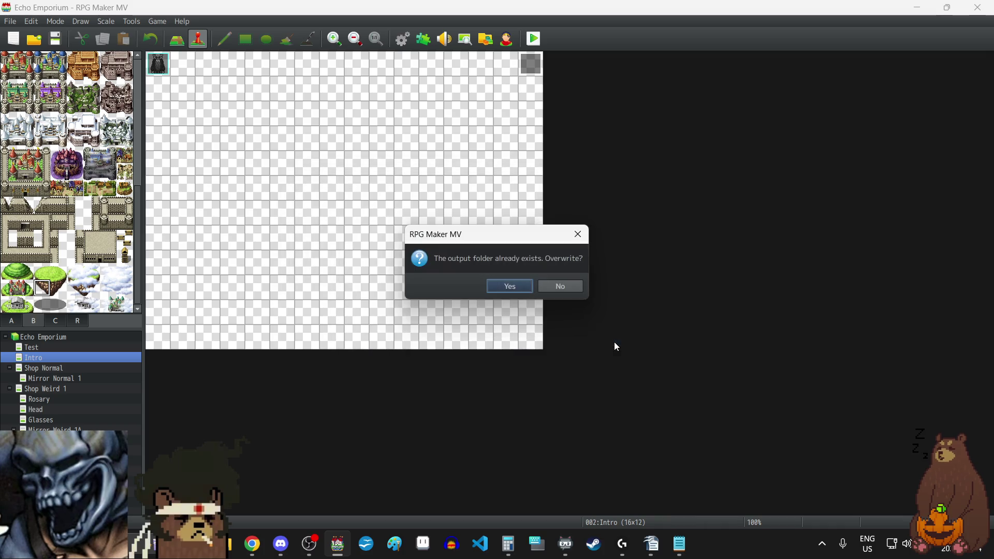
{"action": "left_click", "coordinate": [510, 288]}
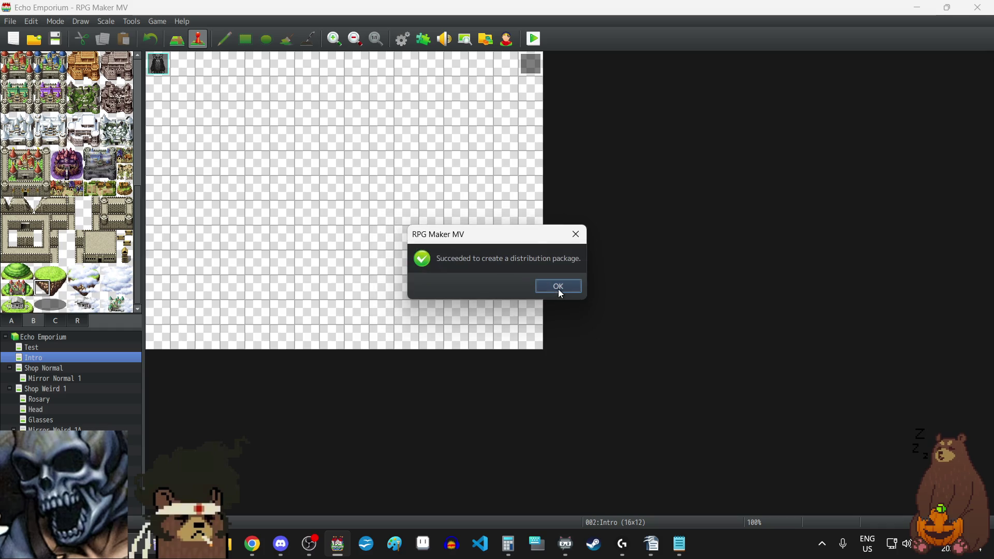
{"action": "left_click", "coordinate": [558, 287]}
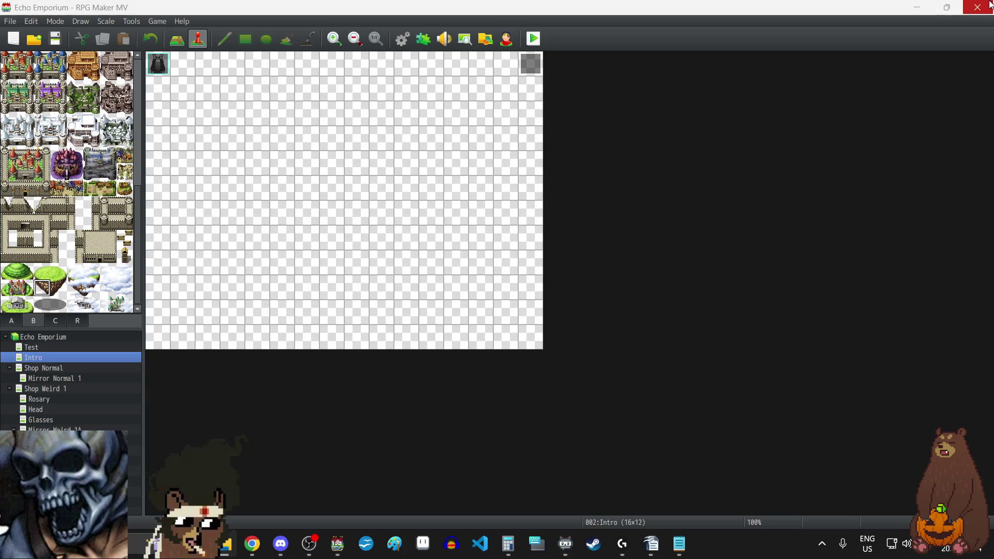
Step: Close the RPG Maker MV editor window
{"action": "left_click", "coordinate": [972, 12]}
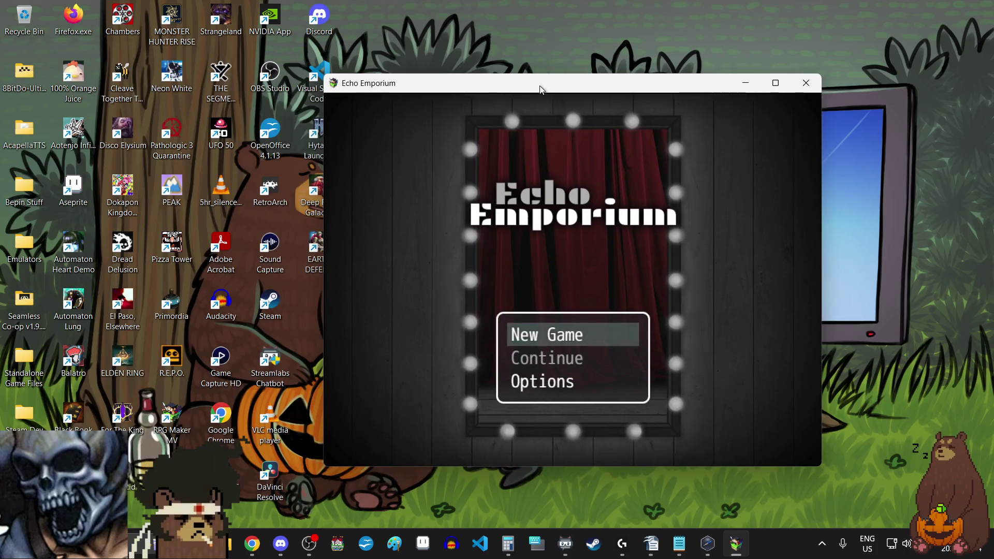
Step: Maximize the game window and lower the BGM and BGS volumes to 60% in Options
{"action": "double_click", "coordinate": [539, 86]}
{"action": "key", "text": "Down"}
{"action": "key", "text": "Down"}
{"action": "key", "text": "Return"}
{"action": "key", "text": "Down"}
{"action": "key", "text": "Down"}
{"action": "key", "text": "Down"}
{"action": "key", "text": "Left"}
{"action": "key", "text": "Left"}
{"action": "key", "text": "Down"}
{"action": "key", "text": "Left"}
{"action": "key", "text": "Left"}
{"action": "key", "text": "Down"}
{"action": "key", "text": "Left"}
{"action": "key", "text": "Left"}
{"action": "key", "text": "Down"}
{"action": "key", "text": "Left"}
{"action": "key", "text": "Left"}
Step: Return to the title menu, select New Game, and quit the game with Alt+F4
{"action": "key", "text": "Escape"}
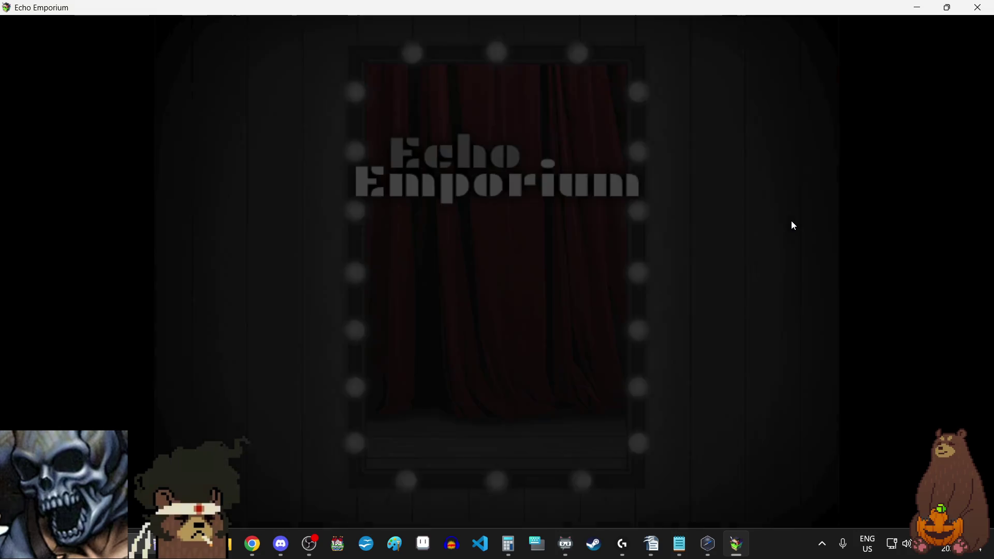
{"action": "key", "text": "Up"}
{"action": "key", "text": "Up"}
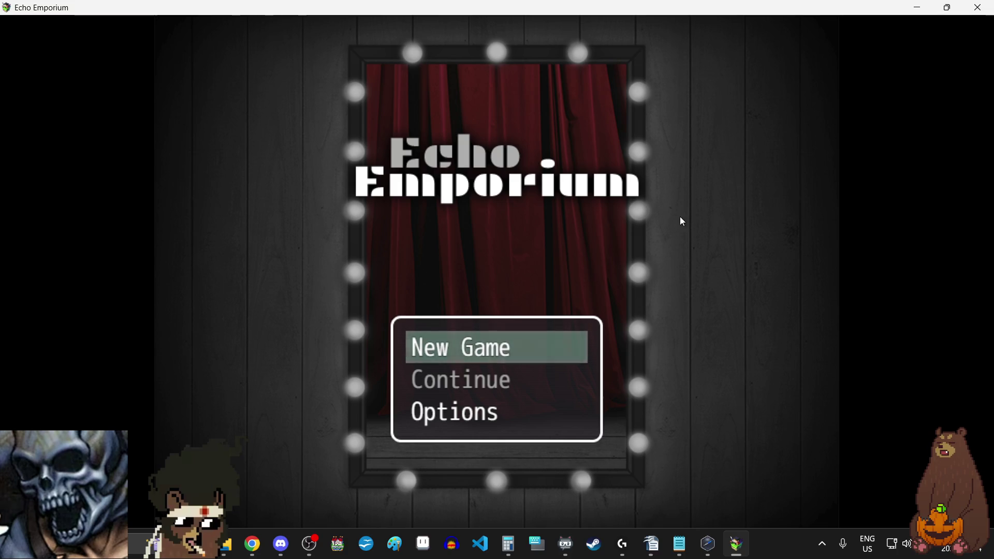
{"action": "key", "text": "alt+F4"}
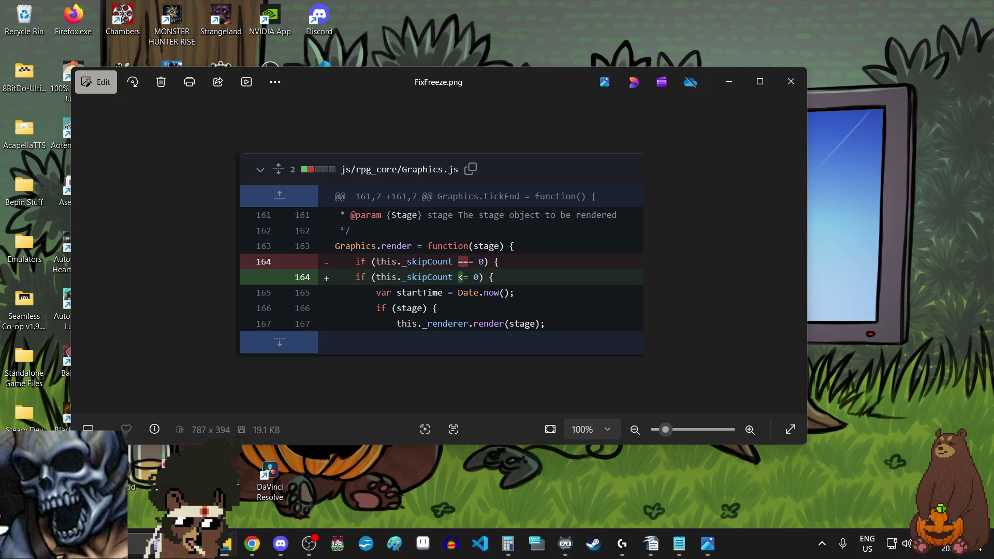
Step: Switch to VS Code showing www/js/rpg_core.js, then minimize it to reveal FixFreeze.png
{"action": "key", "text": "alt+Tab"}
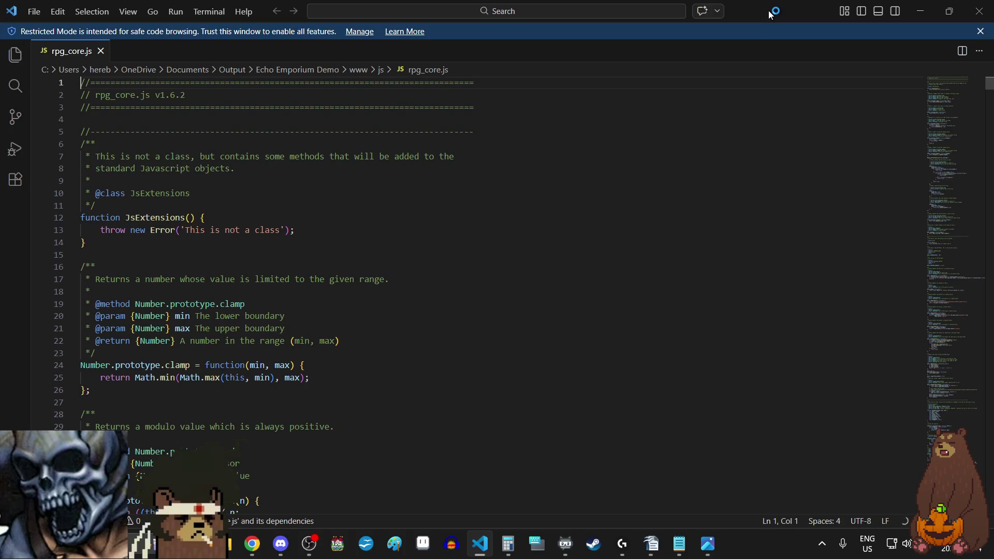
{"action": "left_click", "coordinate": [920, 11]}
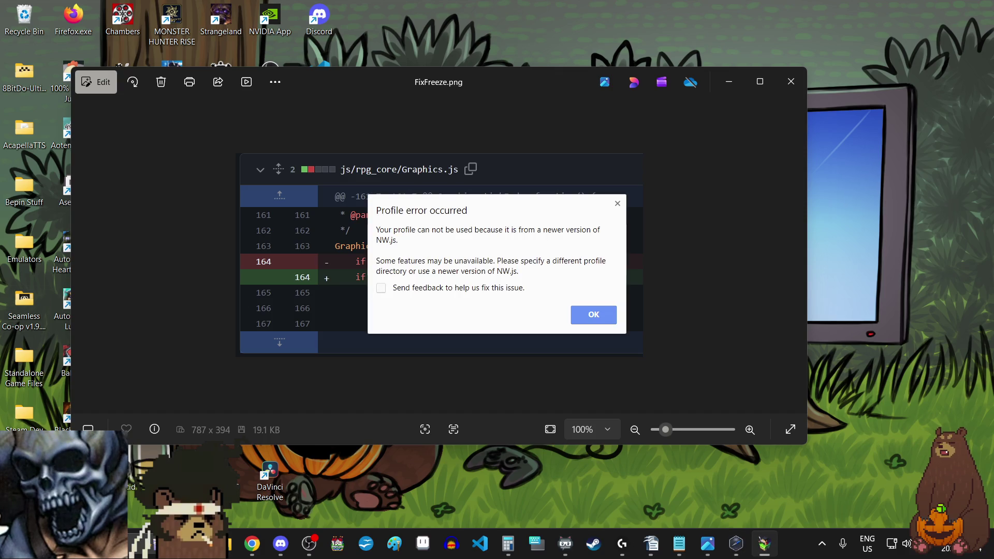
Step: Dismiss the NW.js profile error, then close the game and the FixFreeze.png viewer
{"action": "key", "text": "Return"}
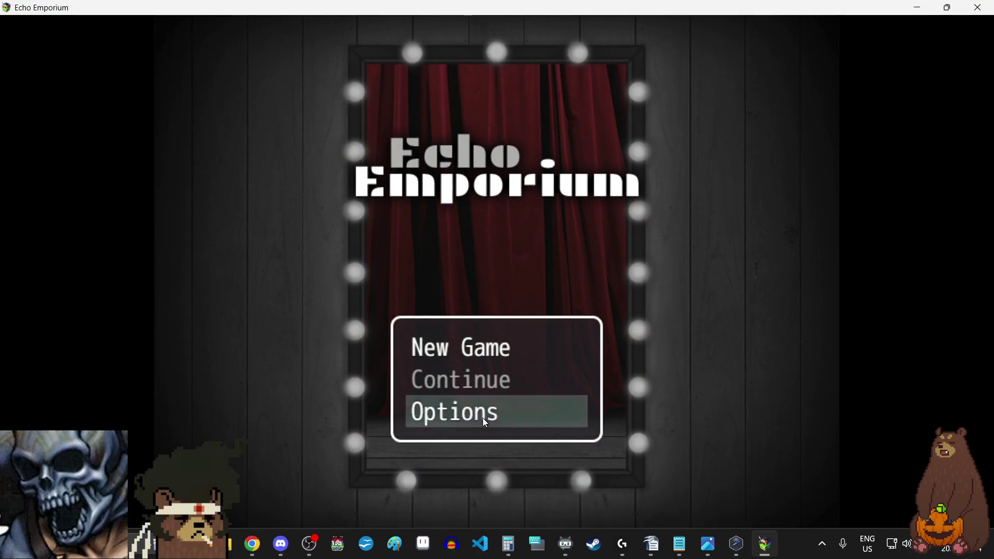
{"action": "left_click", "coordinate": [485, 423]}
{"action": "left_click", "coordinate": [978, 7]}
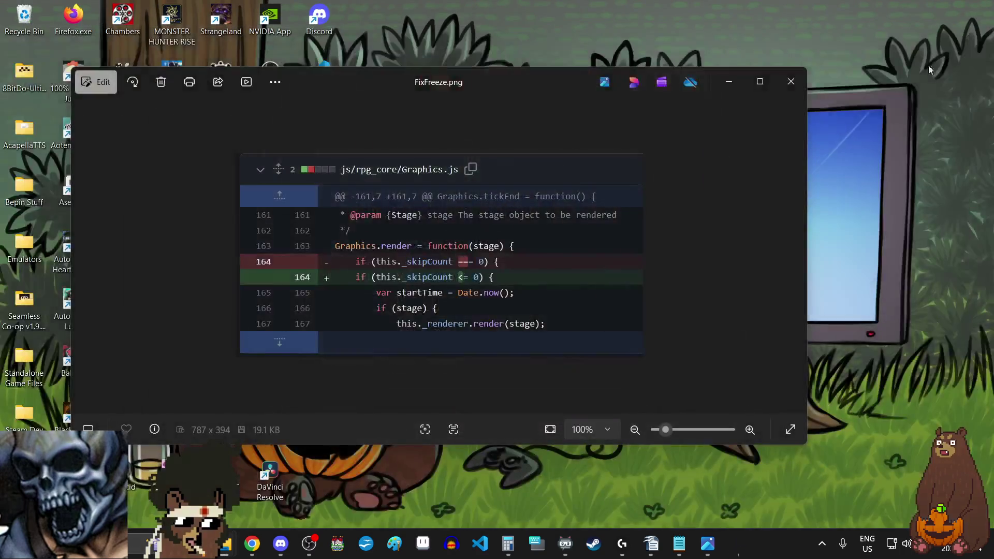
{"action": "left_click", "coordinate": [791, 82]}
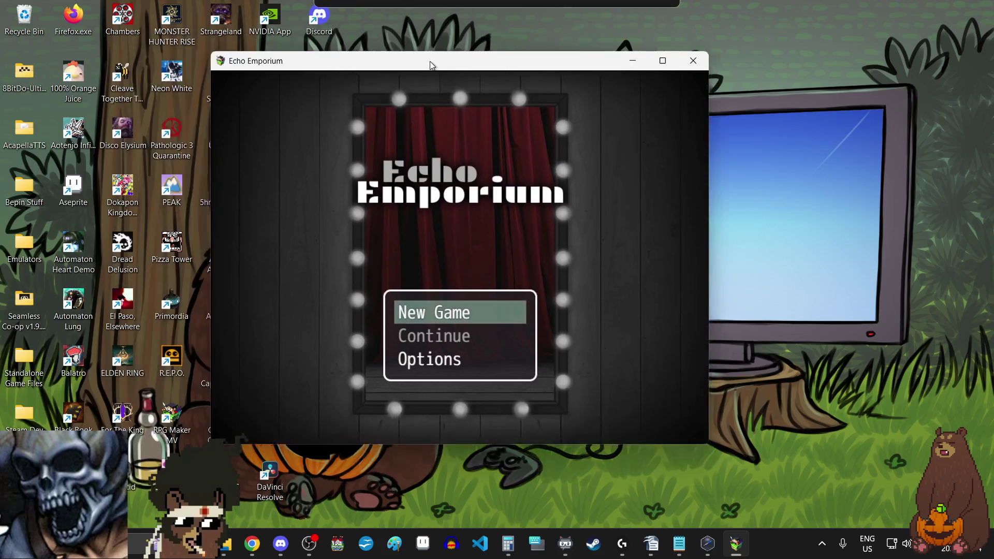
Step: Start a new fullscreen game and advance past the opening lines up to the windy-door line
{"action": "left_click_drag", "start_coordinate": [430, 62], "coordinate": [446, 69]}
{"action": "key", "text": "F4"}
{"action": "key", "text": "Return"}
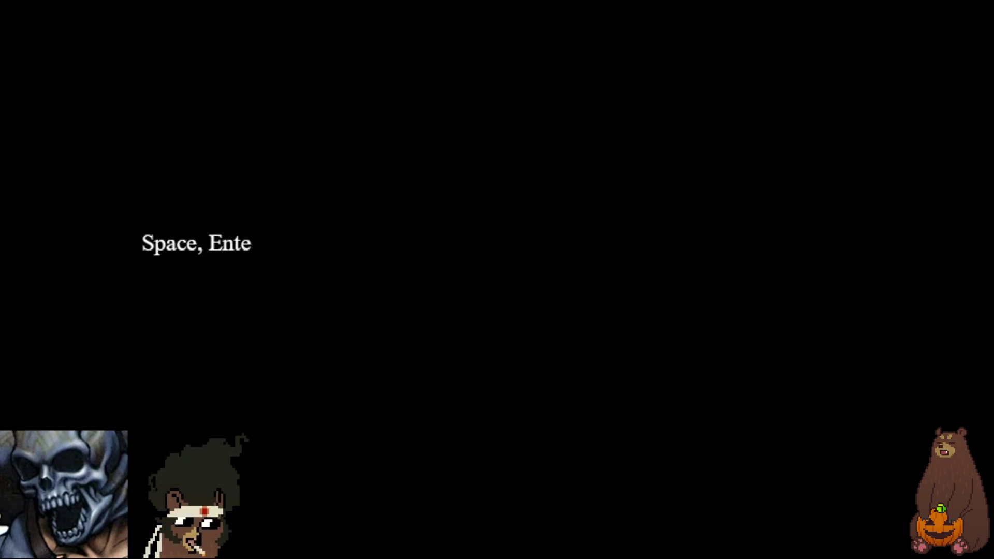
{"action": "key", "text": "Return"}
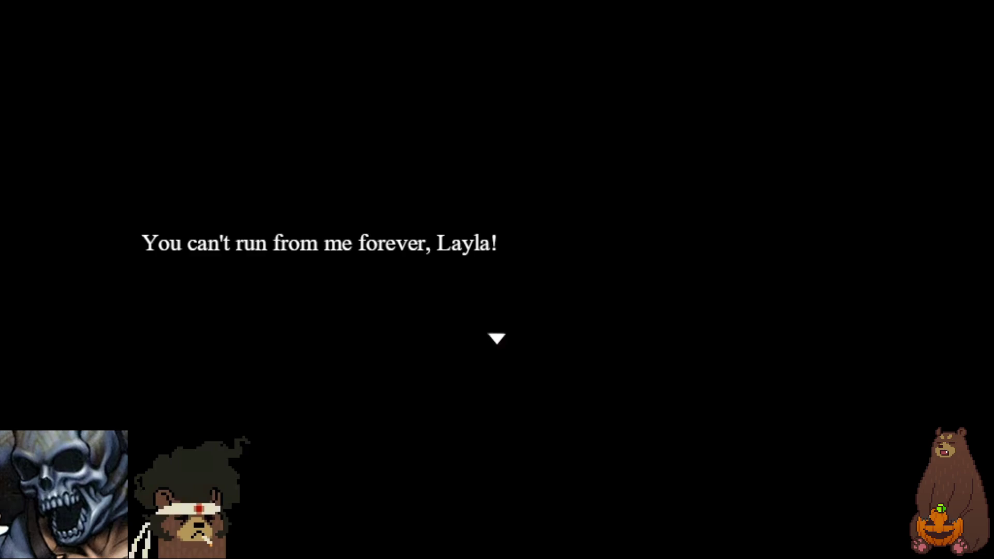
{"action": "key", "text": "Return"}
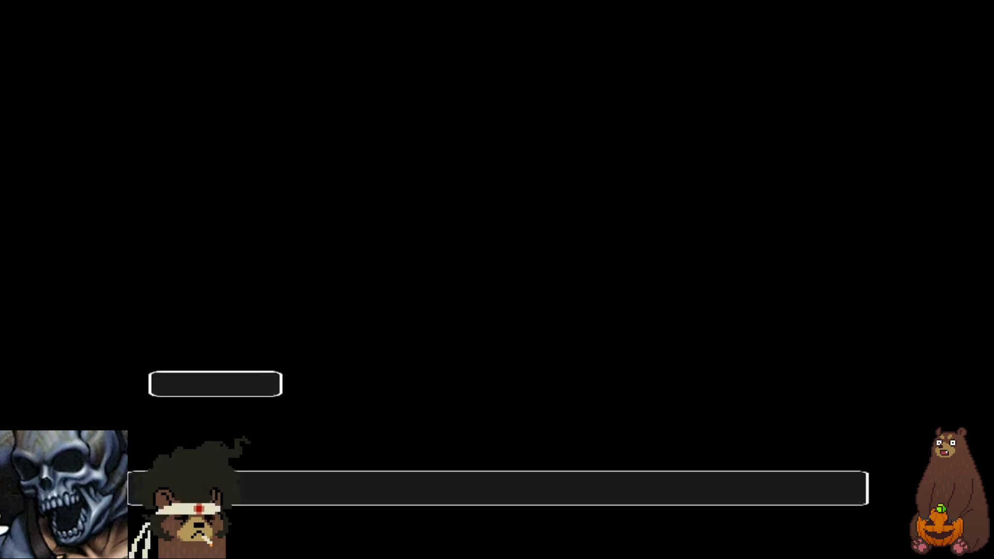
{"action": "key", "text": "Return"}
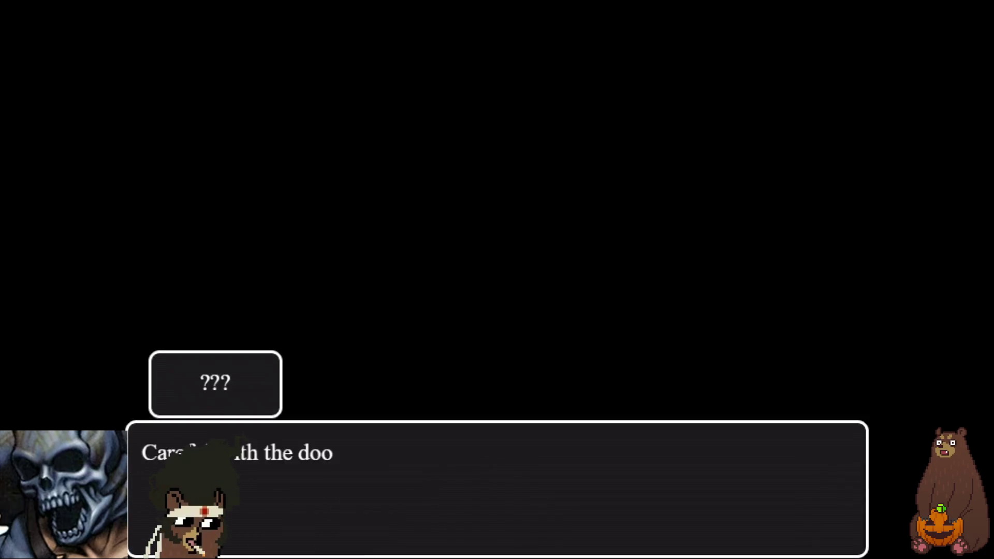
{"action": "key", "text": "Return"}
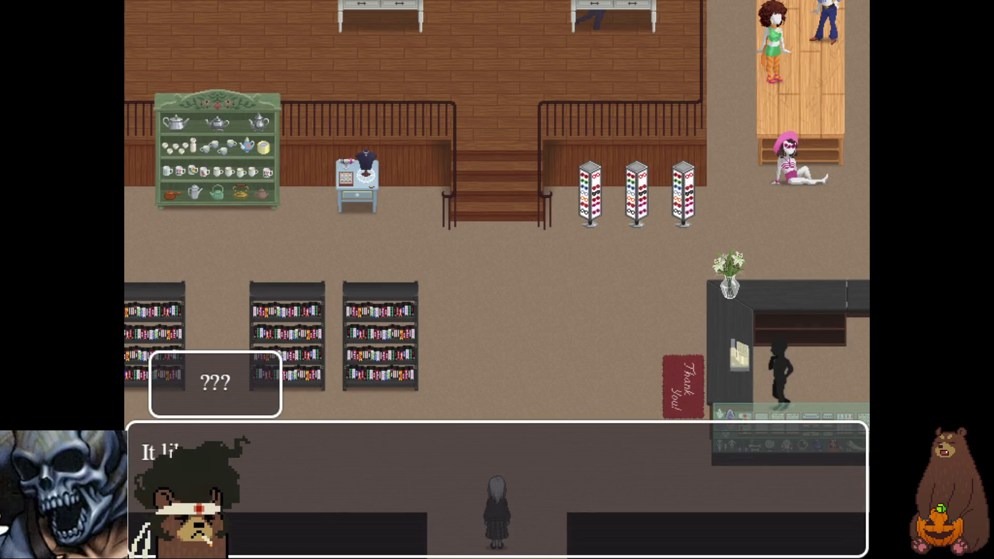
{"action": "key", "text": "Return"}
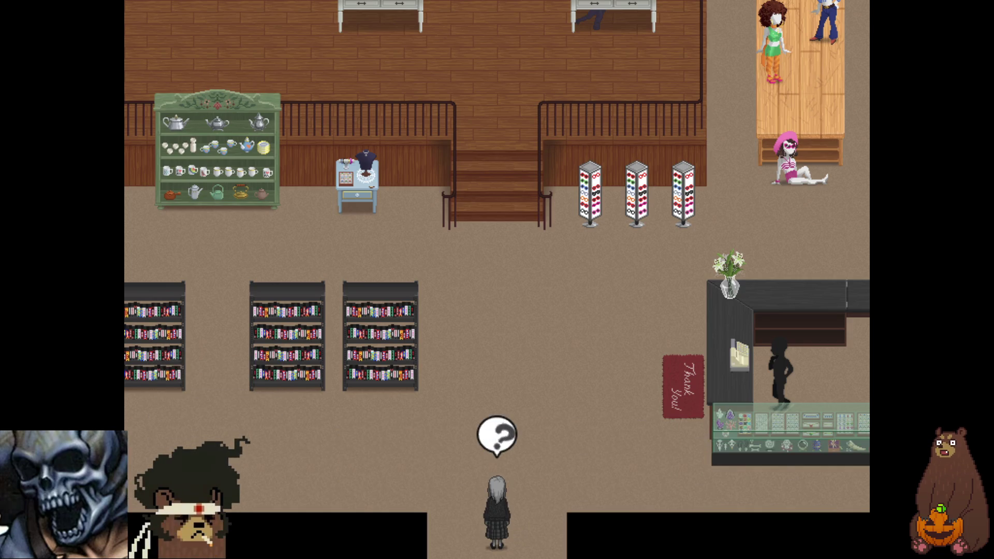
Step: Walk Layla into the store and across toward the shop counter
{"action": "key", "text": "Return"}
{"action": "key", "text": "Up"}
{"action": "key", "text": "Up"}
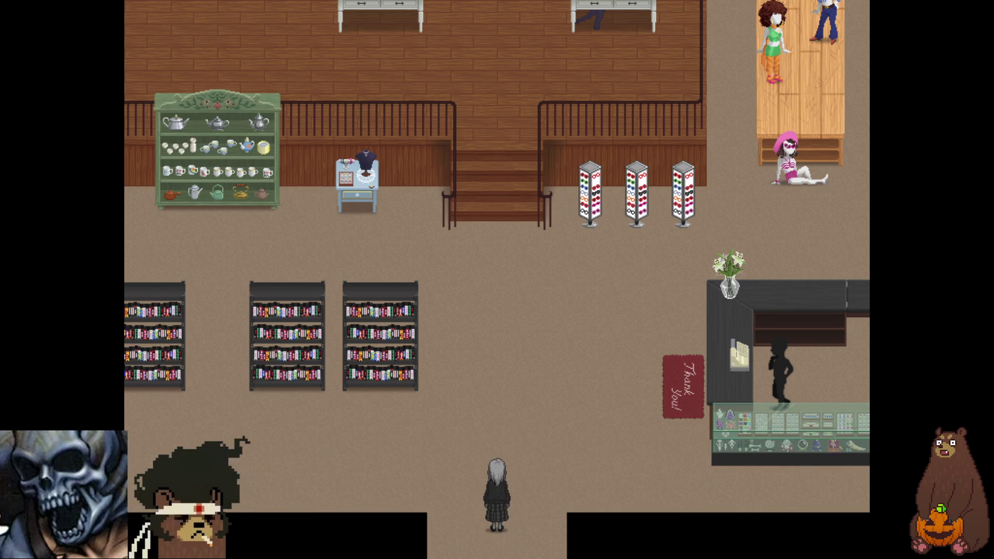
{"action": "key", "text": "Left"}
{"action": "key", "text": "Right"}
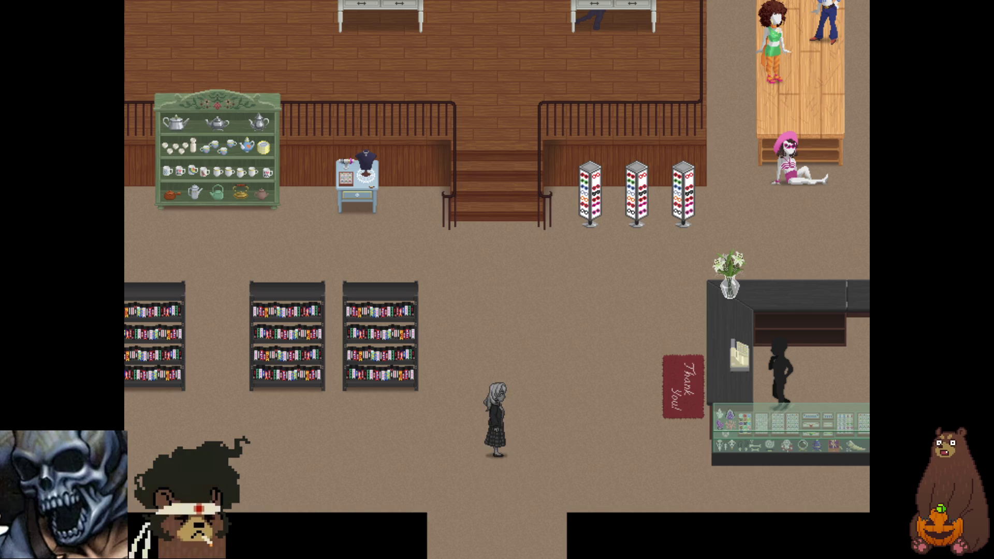
{"action": "key", "text": "Right"}
{"action": "key", "text": "Right"}
{"action": "key", "text": "Up"}
{"action": "key", "text": "Up"}
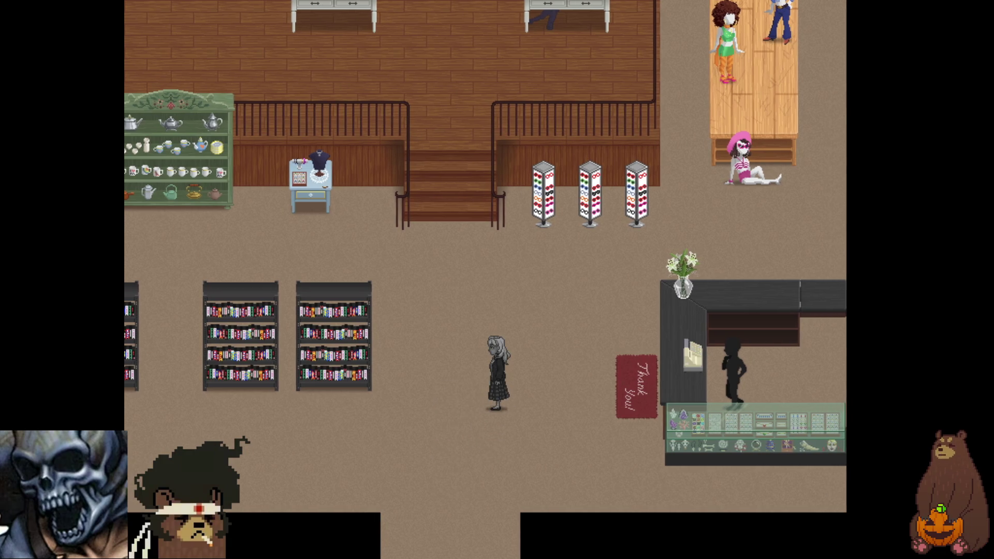
{"action": "key", "text": "Right"}
{"action": "key", "text": "Right"}
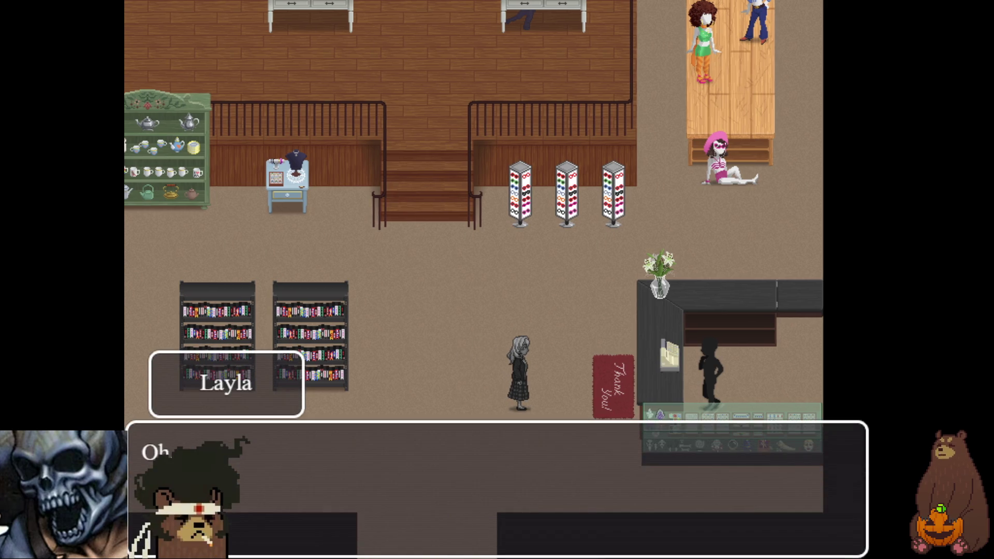
Step: Advance through Layla's 'Oh' and the Shopkeeper's welcome to Layla's wind reply
{"action": "key", "text": "Return"}
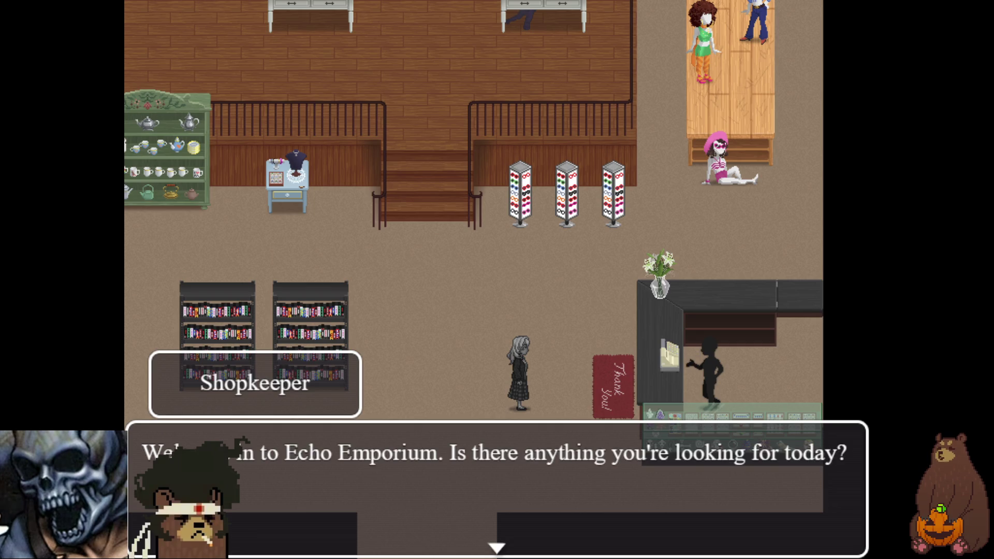
{"action": "key", "text": "Return"}
{"action": "key", "text": "Return"}
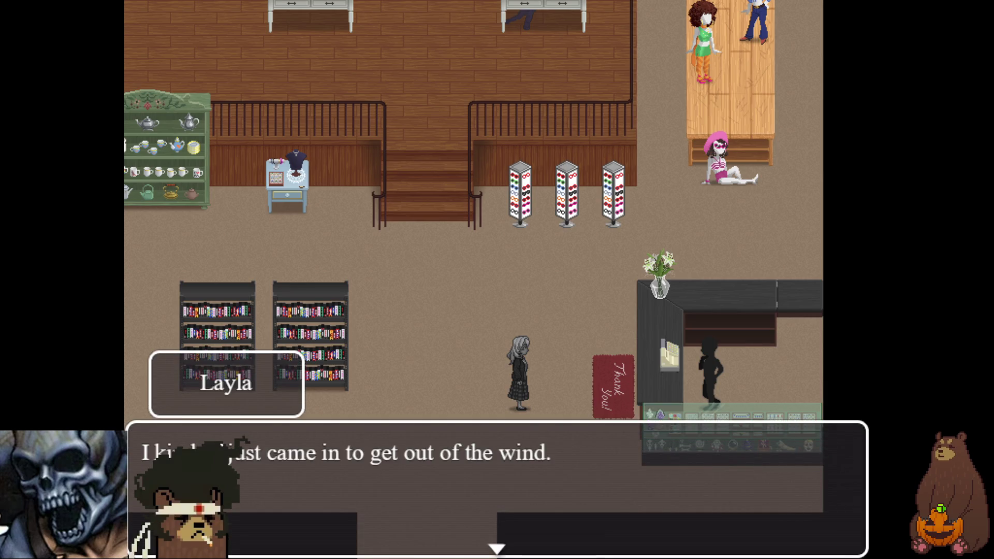
{"action": "key", "text": "Return"}
{"action": "key", "text": "Return"}
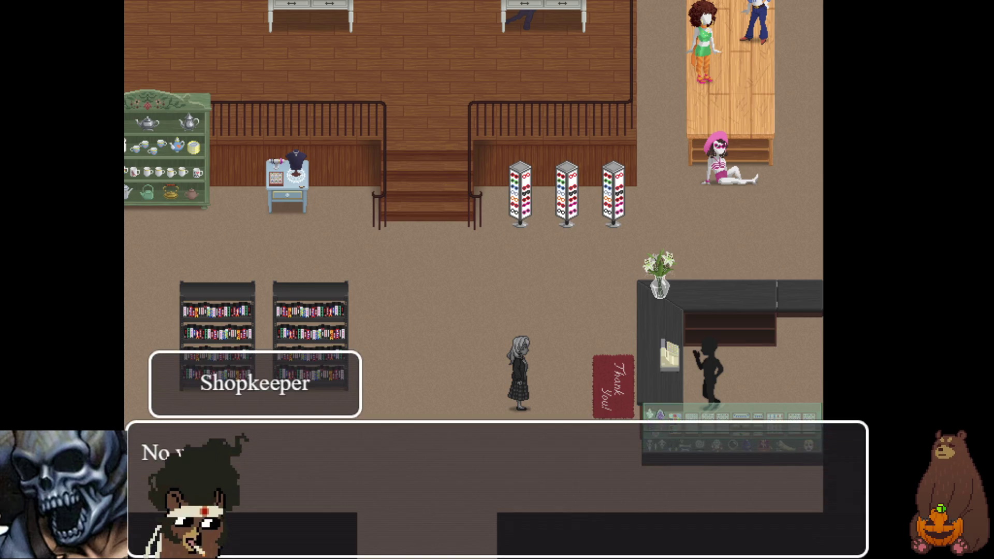
{"action": "key", "text": "Return"}
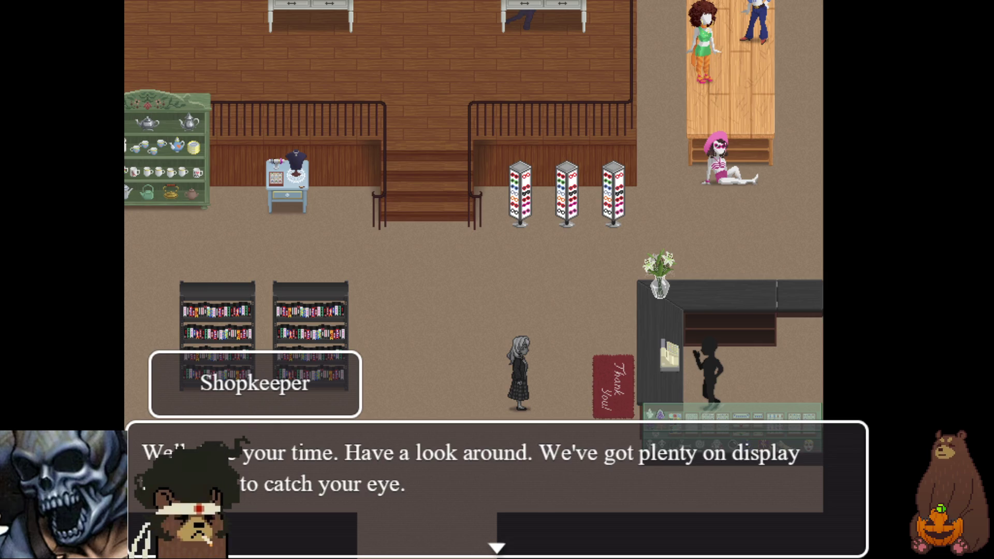
Step: Advance through the Shopkeeper's thrift-boutique explanation and reassurance, then walk Layla north
{"action": "key", "text": "Return"}
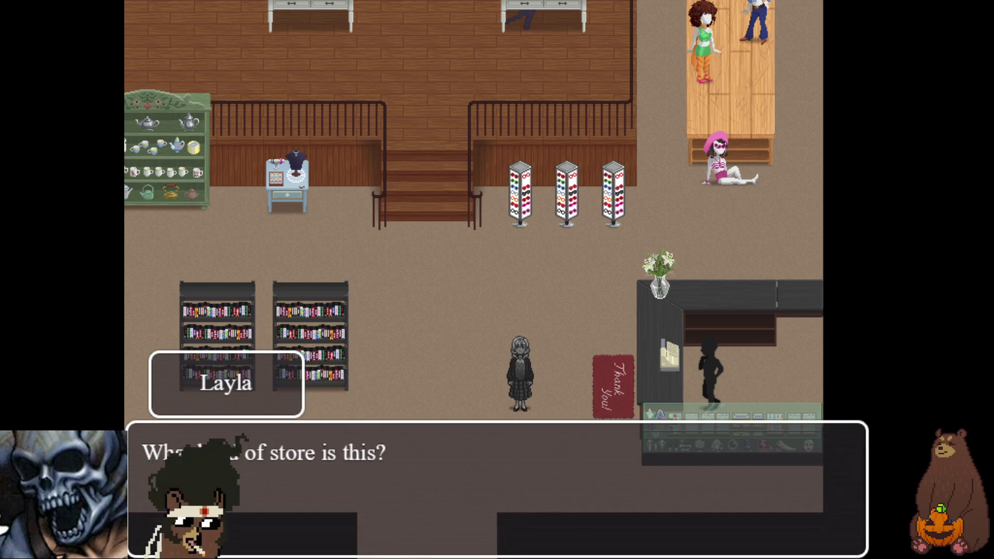
{"action": "key", "text": "Return"}
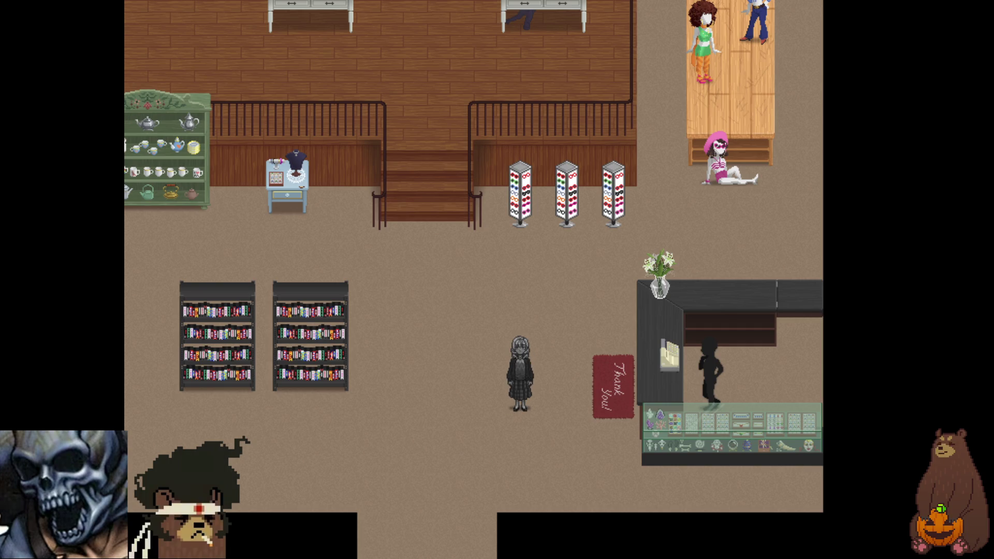
{"action": "key", "text": "Return"}
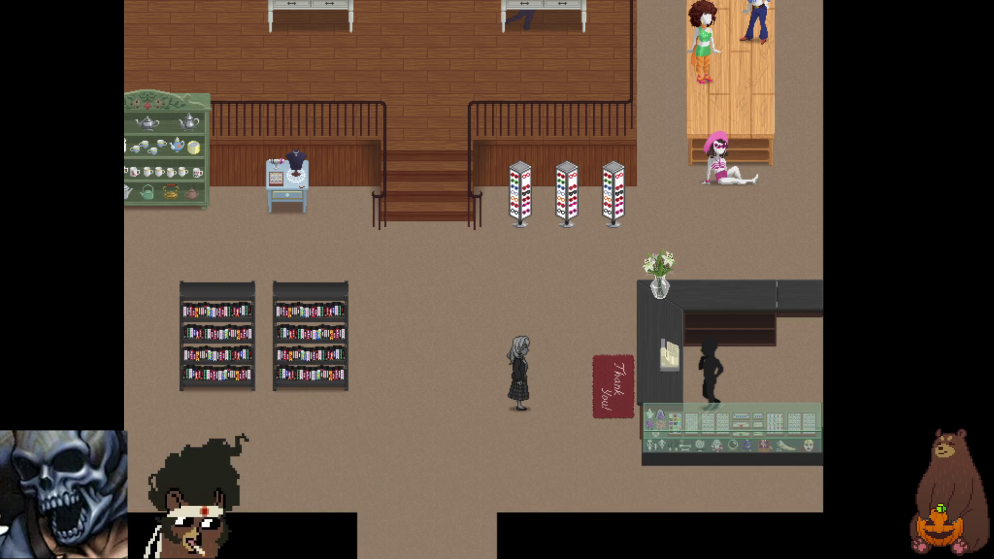
{"action": "key", "text": "Return"}
{"action": "key", "text": "Return"}
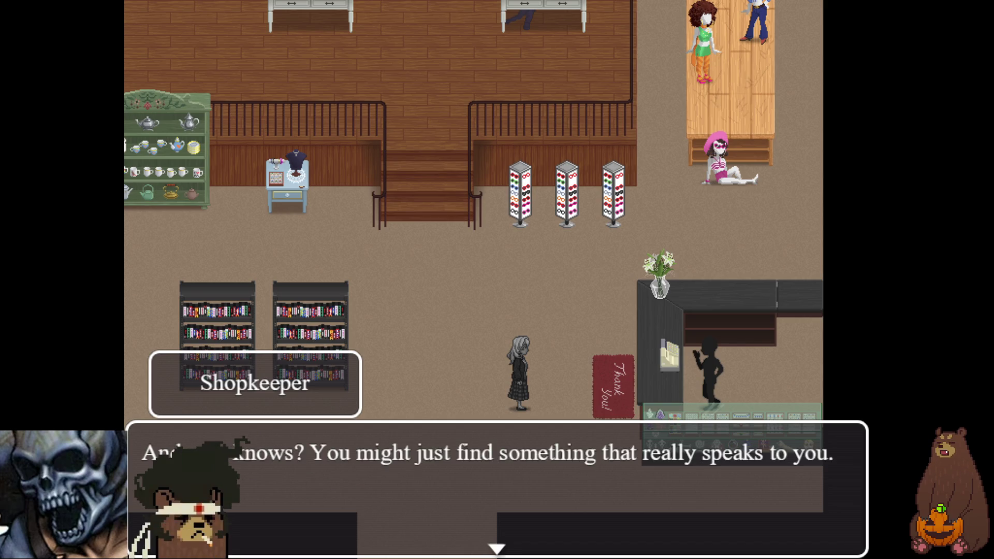
{"action": "key", "text": "Return"}
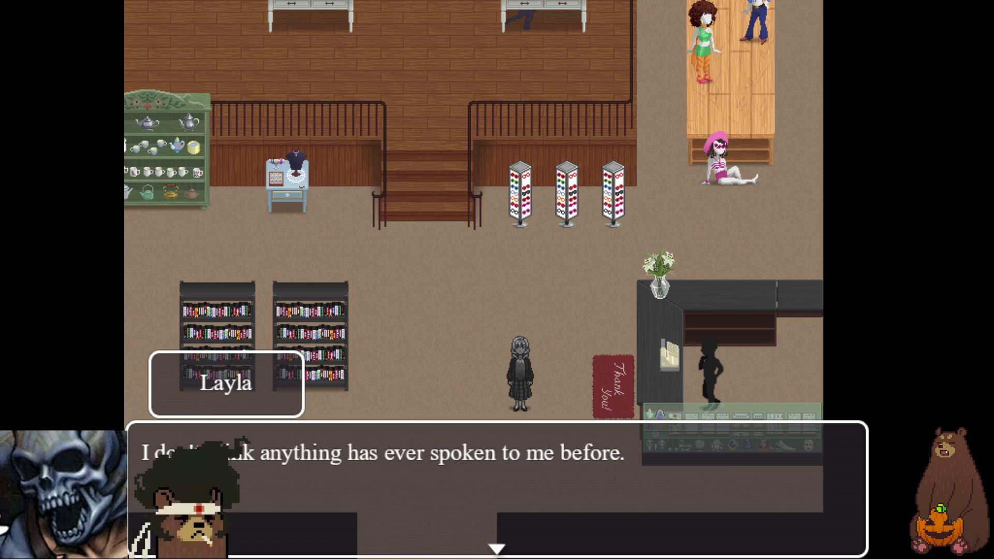
{"action": "key", "text": "Return"}
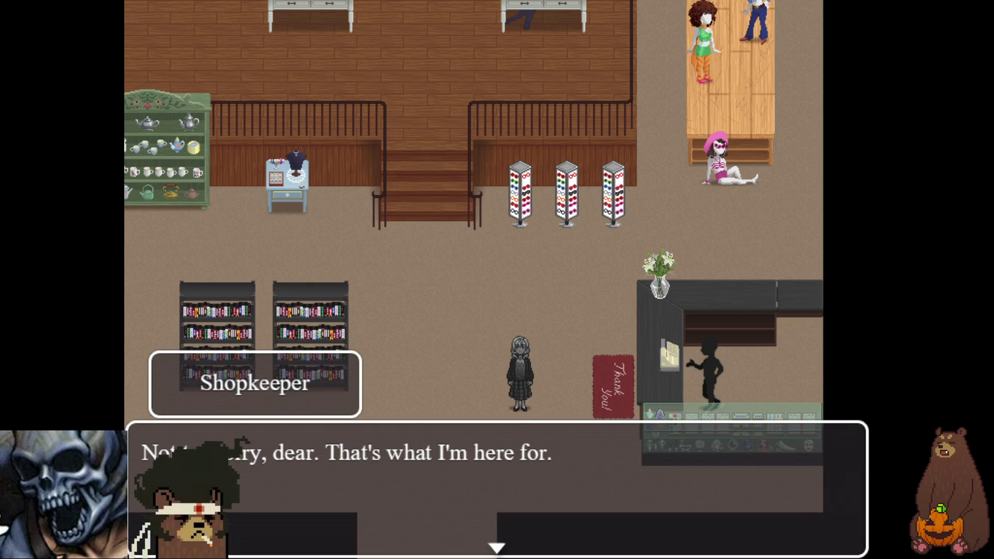
{"action": "key", "text": "Return"}
{"action": "key", "text": "Return"}
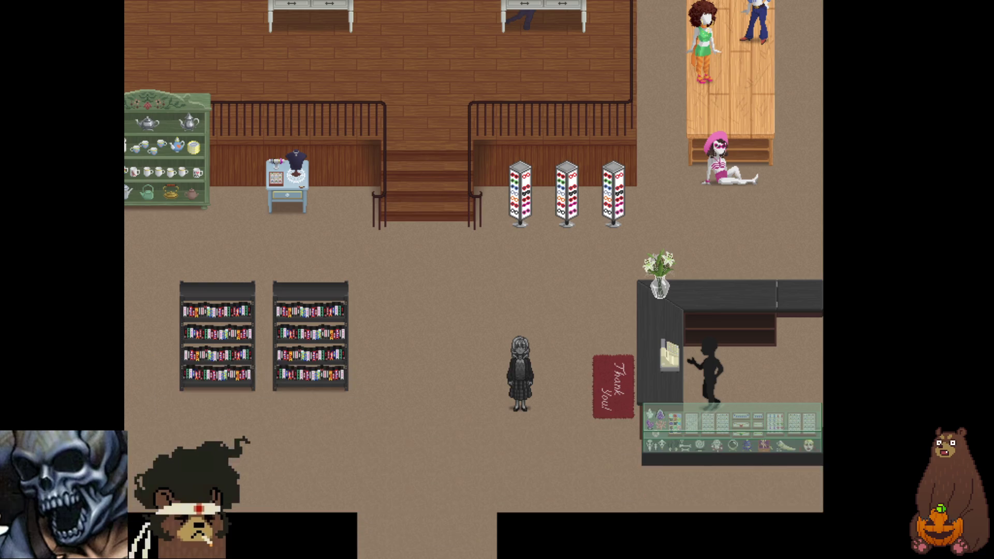
{"action": "key", "text": "Return"}
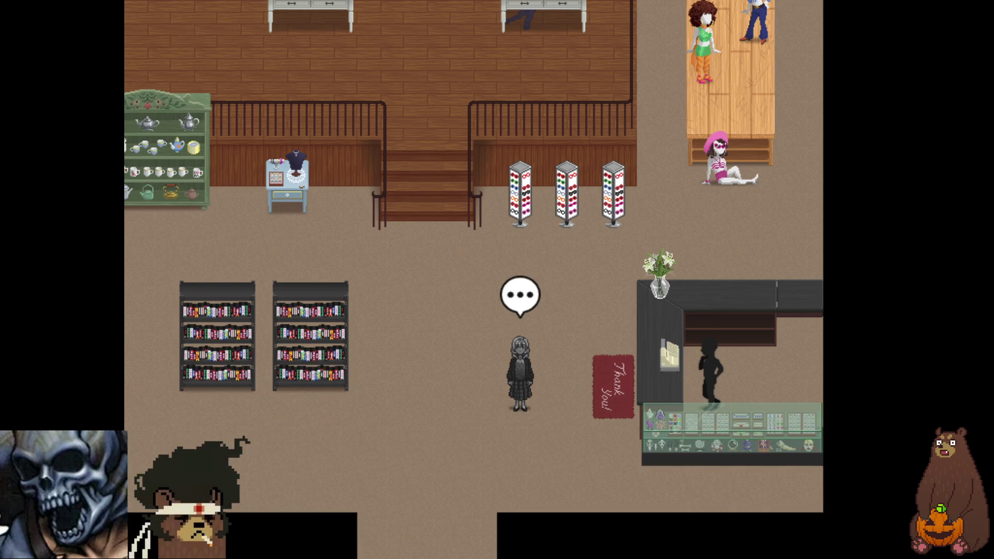
{"action": "key", "text": "Return"}
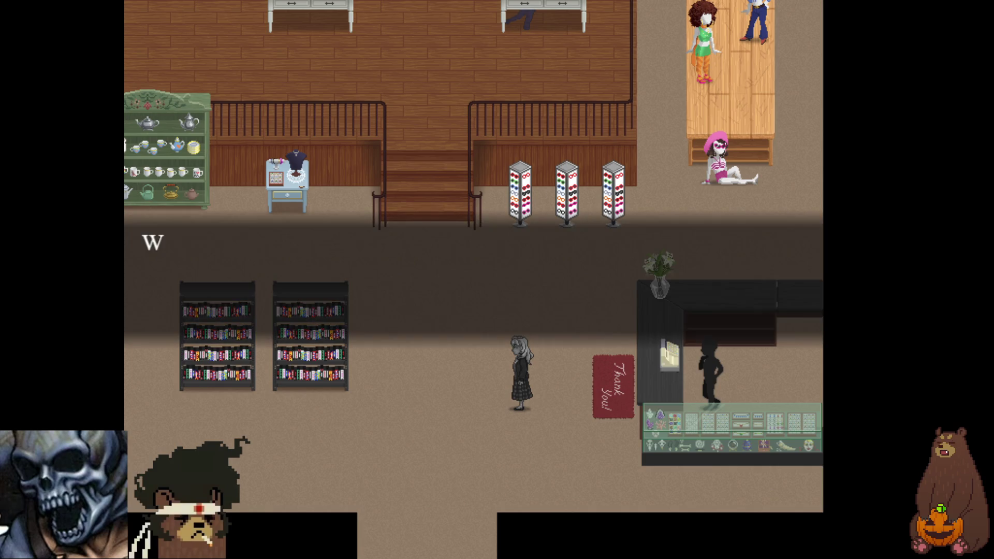
{"action": "key", "text": "Return"}
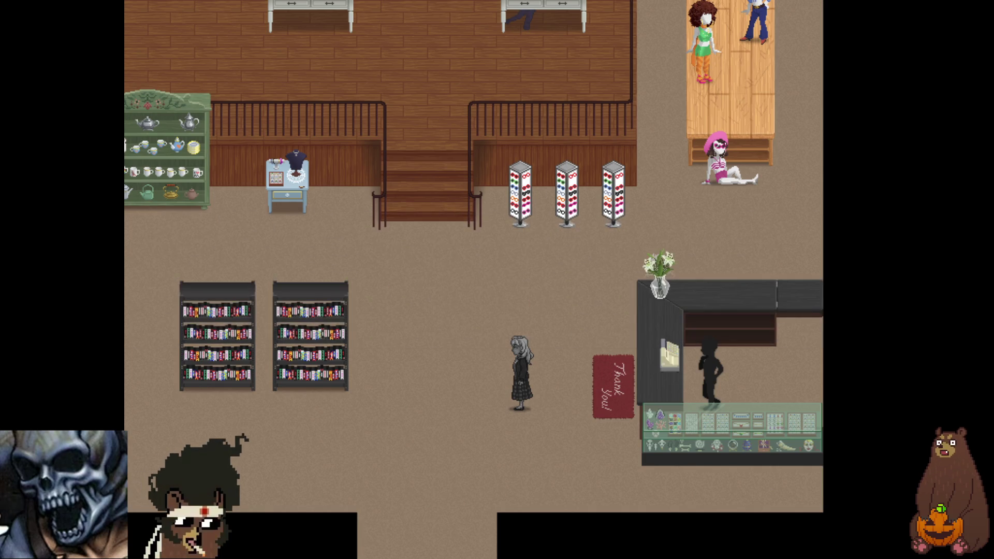
{"action": "key", "text": "Up"}
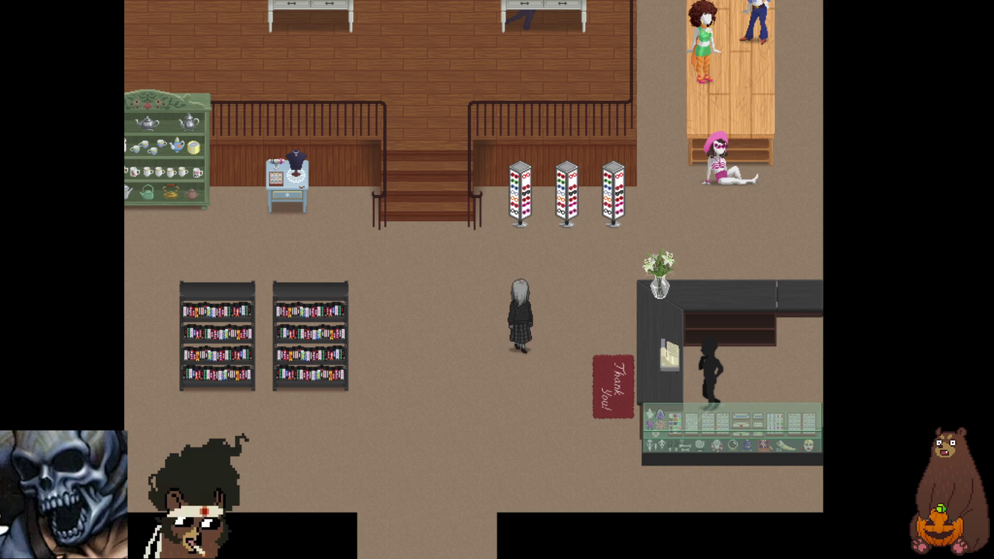
Step: Walk to the mannequin bust table, examine the Stone Pendant, and start the '???' conversation
{"action": "key", "text": "Left"}
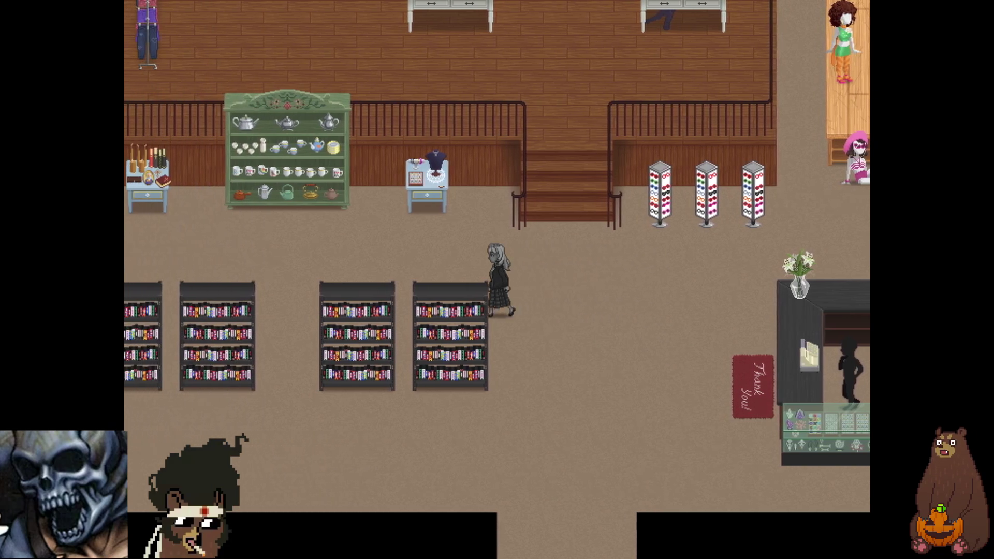
{"action": "key", "text": "Left"}
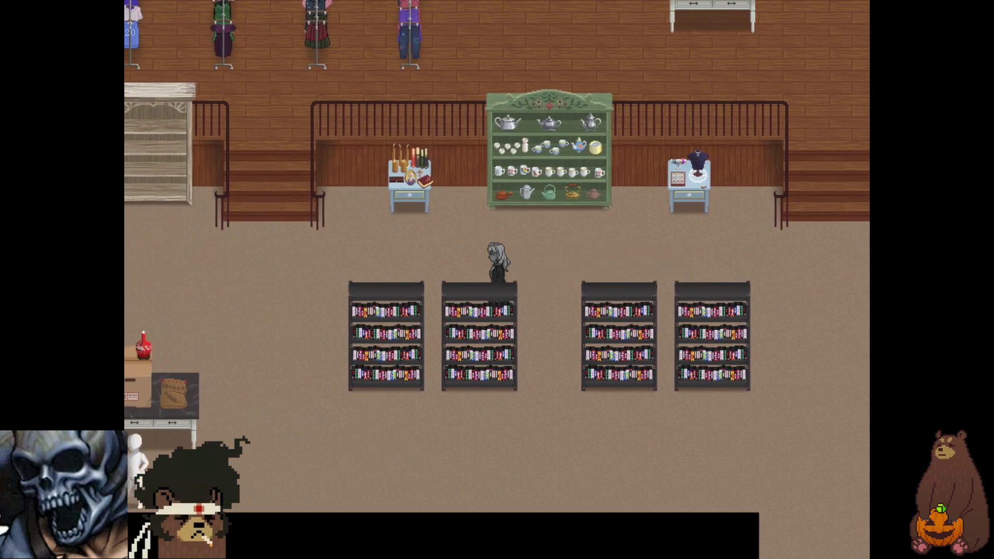
{"action": "key", "text": "Right"}
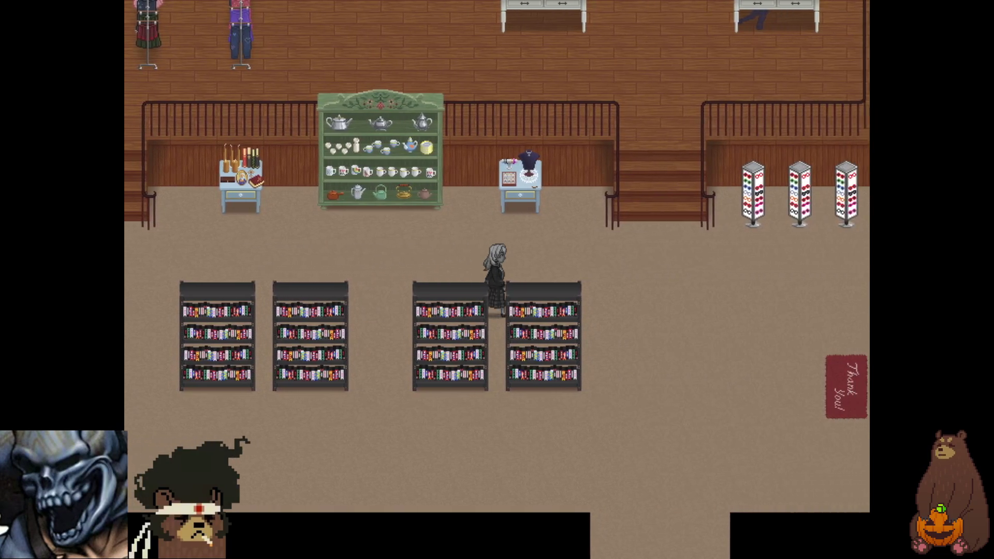
{"action": "key", "text": "Up"}
{"action": "key", "text": "Return"}
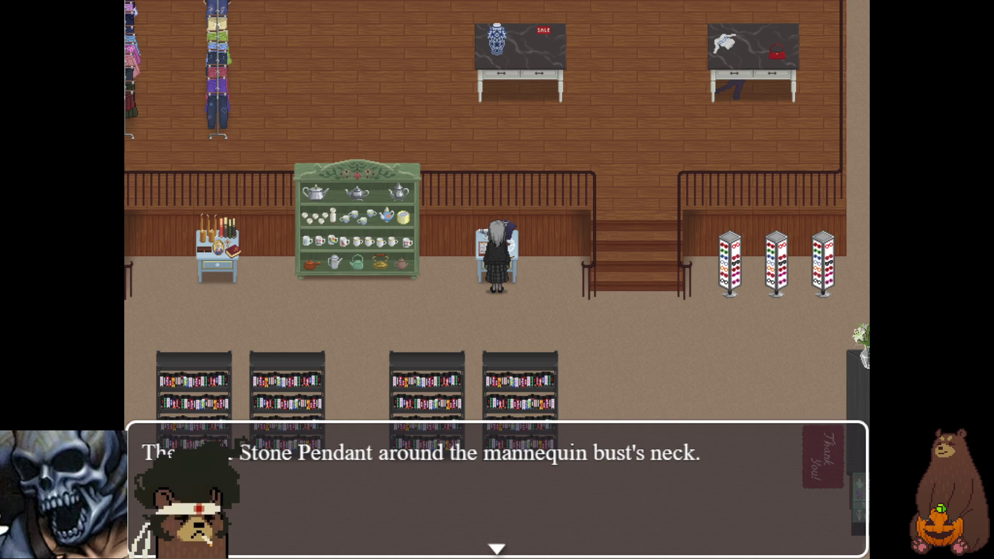
{"action": "key", "text": "Return"}
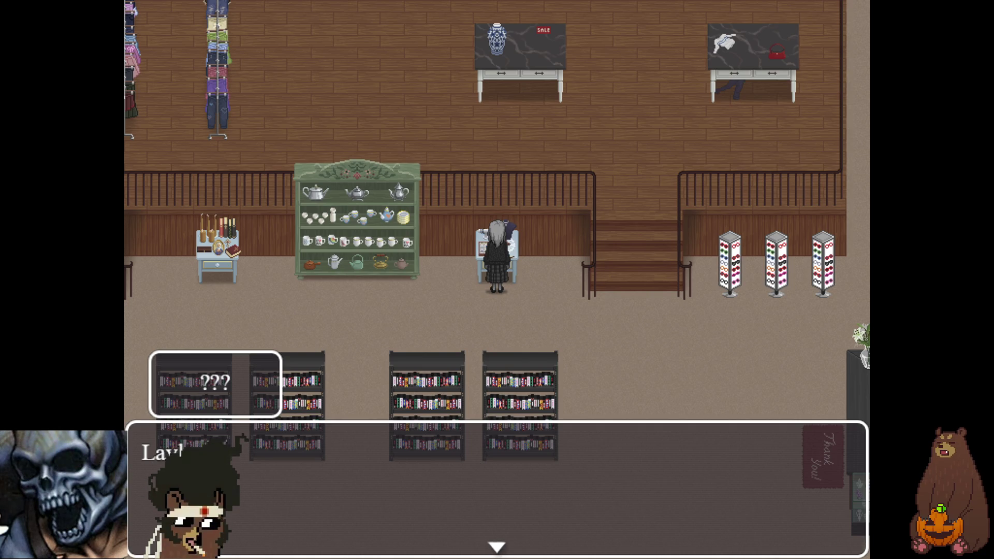
{"action": "key", "text": "Return"}
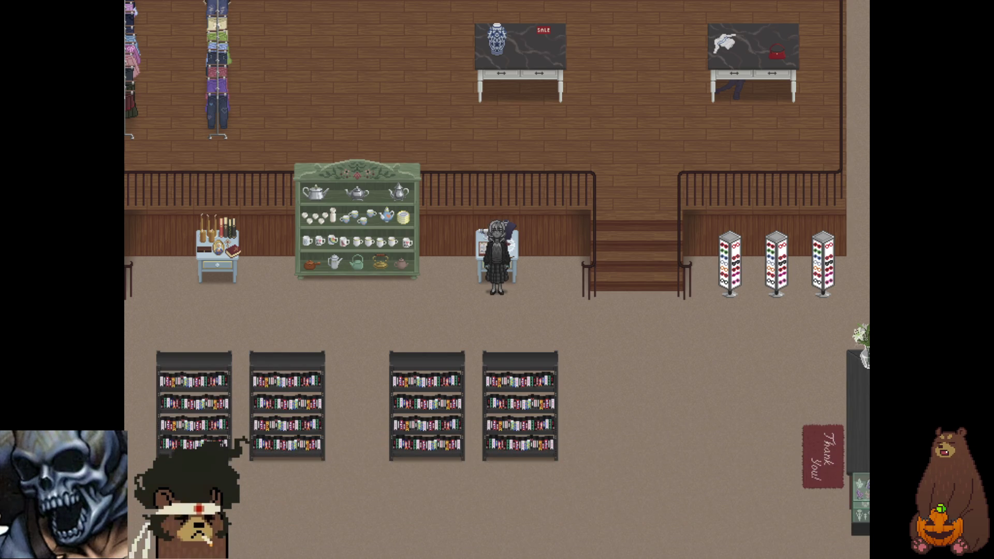
Step: Advance the '???' talk about the pendant's shifting colours and dismiss the pendant-received message
{"action": "key", "text": "Return"}
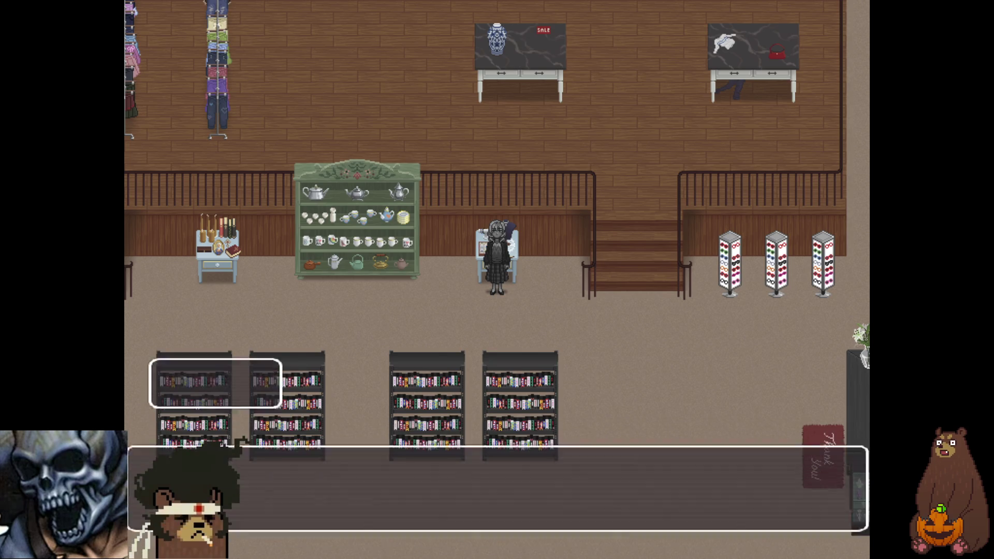
{"action": "key", "text": "Return"}
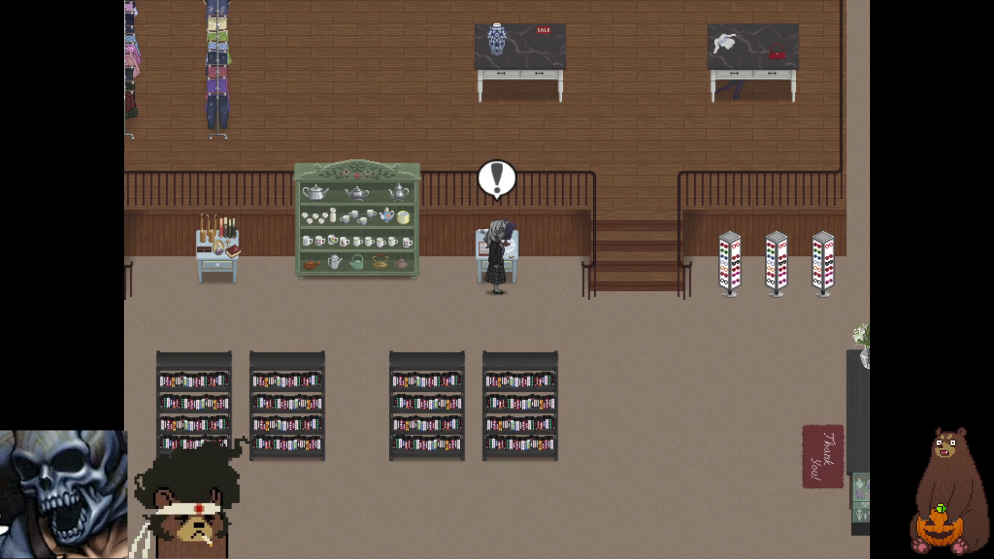
{"action": "key", "text": "Return"}
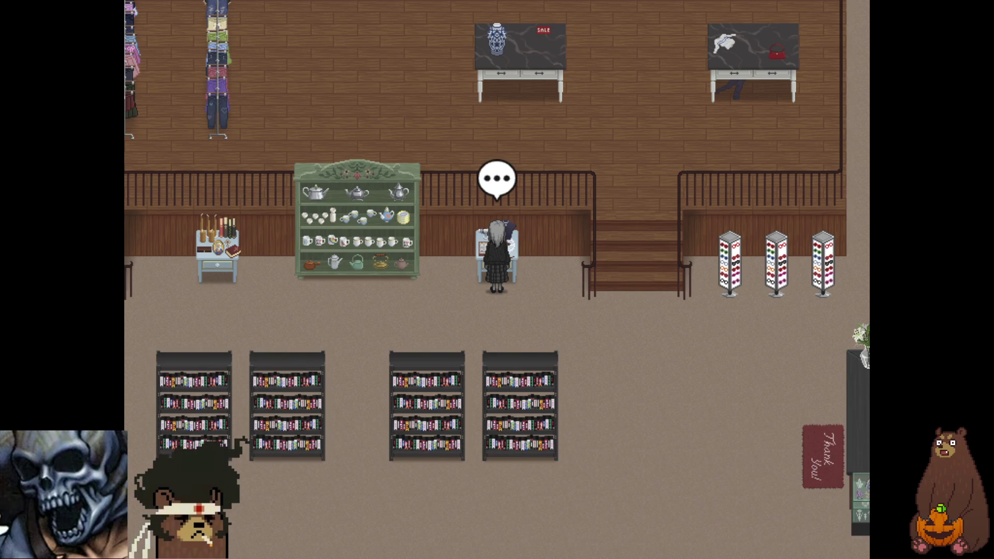
{"action": "key", "text": "Return"}
{"action": "key", "text": "Return"}
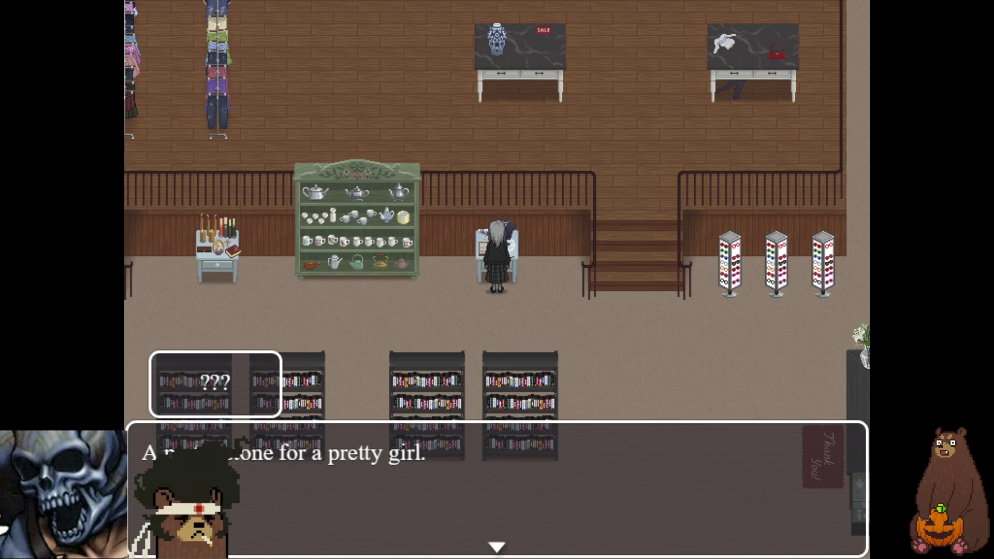
{"action": "key", "text": "Return"}
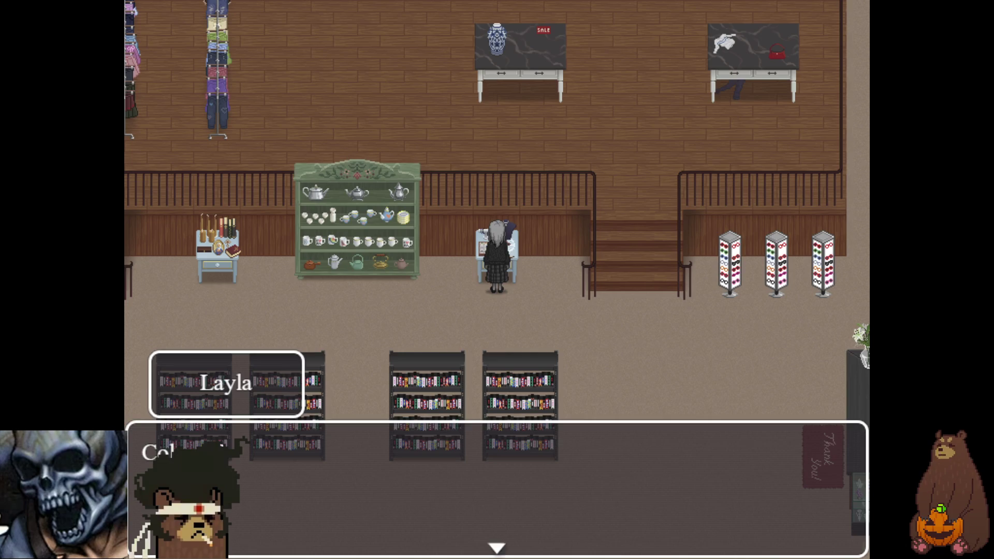
{"action": "key", "text": "Return"}
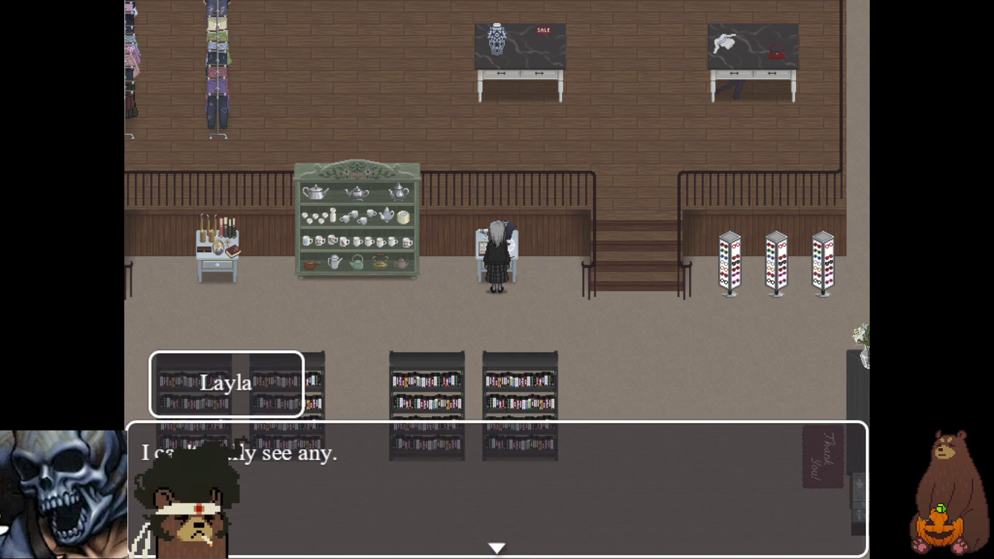
{"action": "key", "text": "Return"}
{"action": "key", "text": "Return"}
{"action": "key", "text": "Return"}
{"action": "key", "text": "Return"}
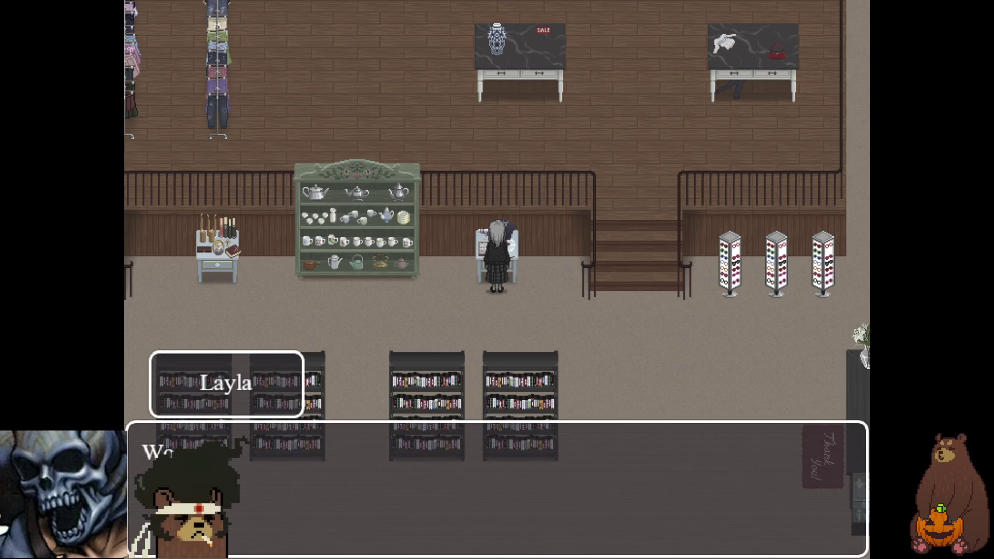
{"action": "key", "text": "Return"}
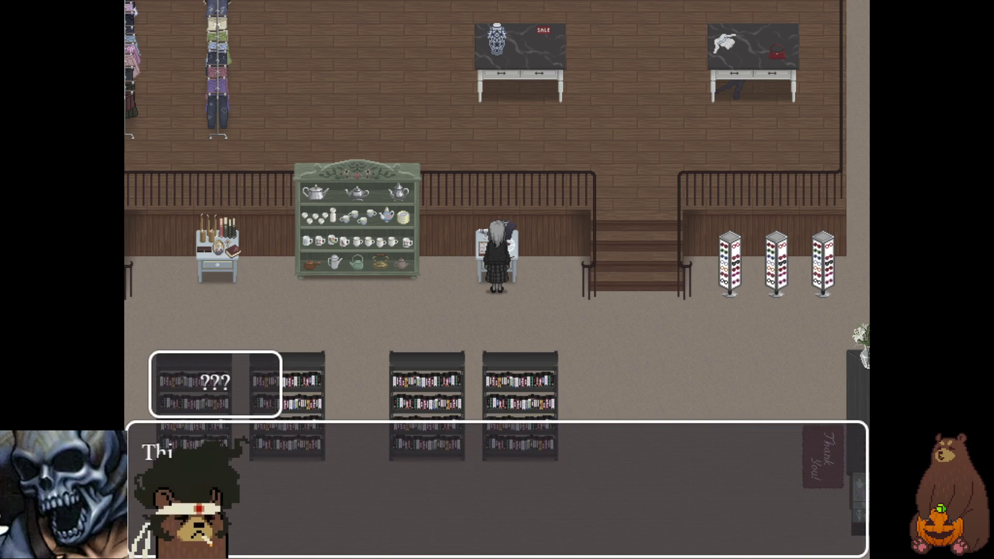
{"action": "key", "text": "Return"}
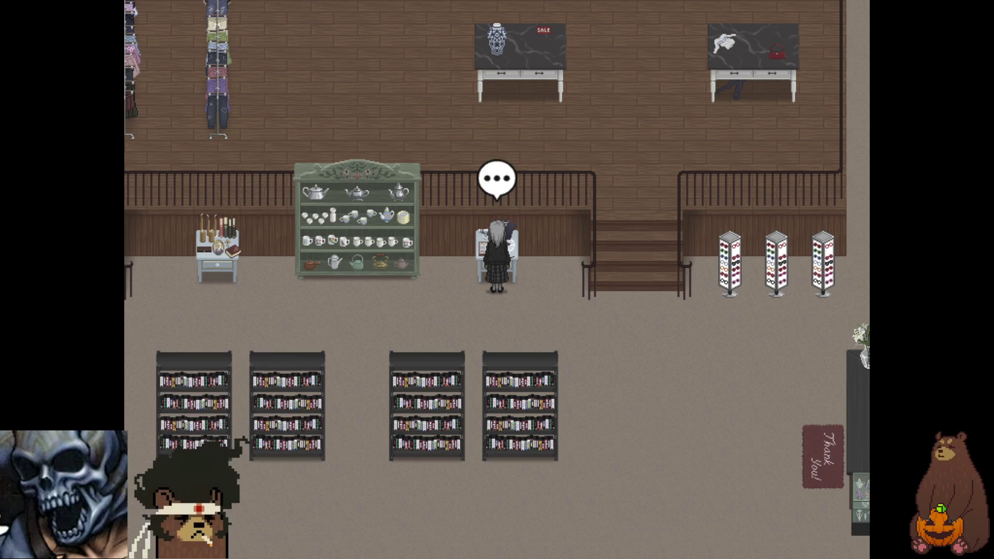
{"action": "key", "text": "Return"}
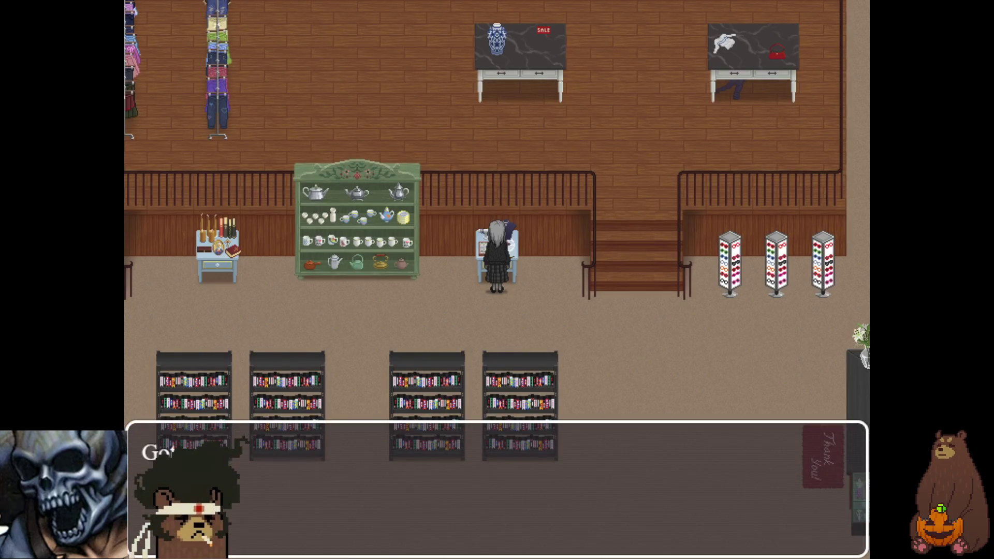
{"action": "key", "text": "Return"}
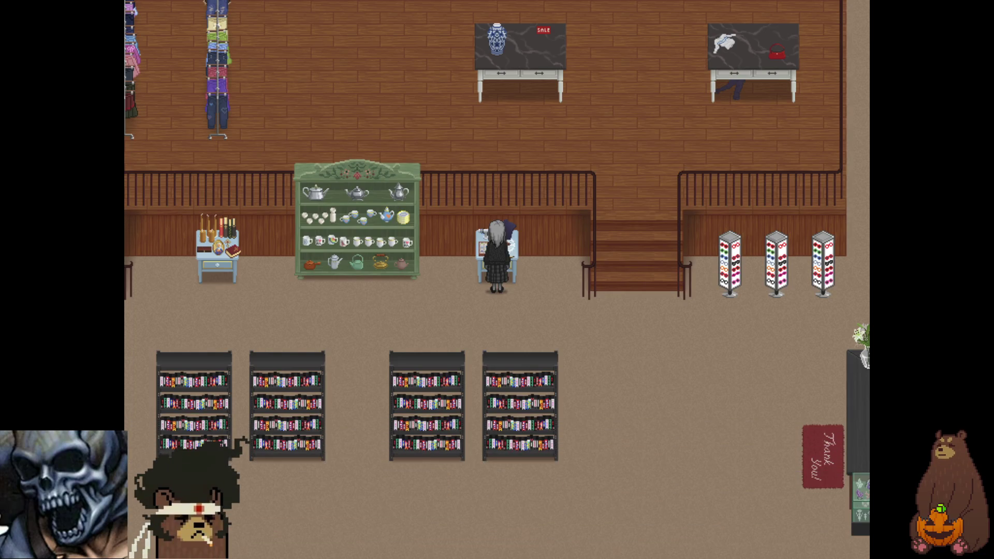
Step: Walk Layla down and right toward the counter
{"action": "key", "text": "Down"}
{"action": "key", "text": "Right"}
{"action": "key", "text": "Down"}
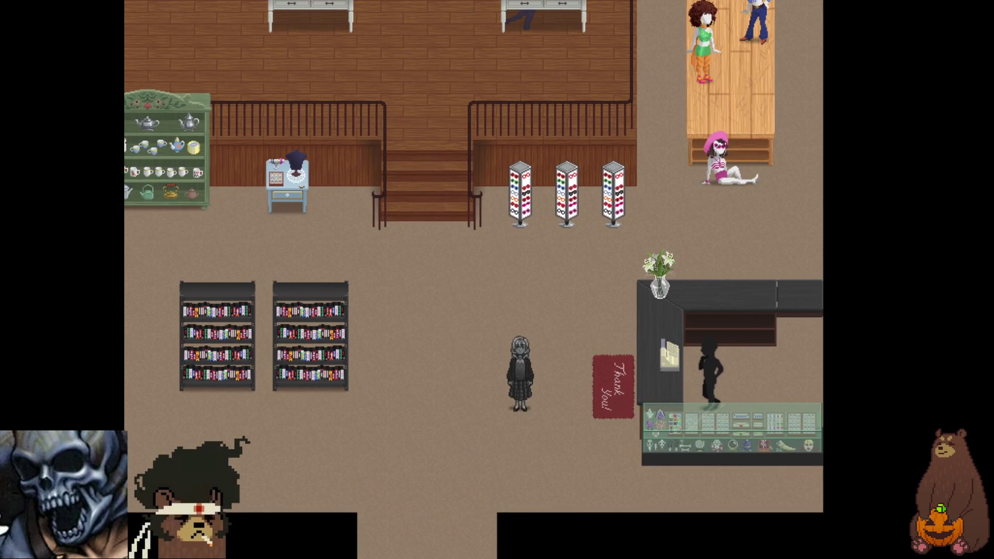
Step: Step onto the Thank You mat, then climb the stairs through the red curtain
{"action": "key", "text": "Right"}
{"action": "key", "text": "Return"}
{"action": "key", "text": "Return"}
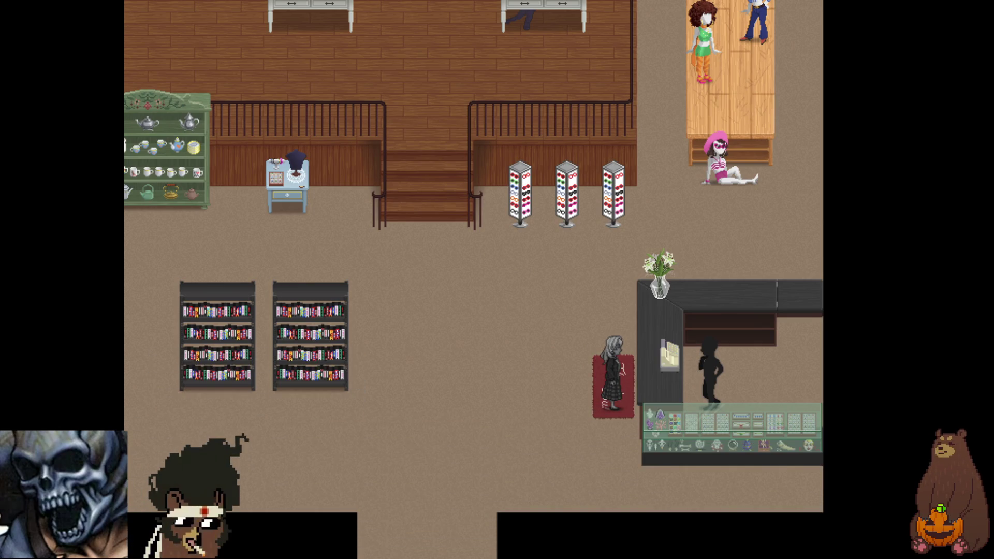
{"action": "key", "text": "Left"}
{"action": "key", "text": "Up"}
{"action": "key", "text": "Up"}
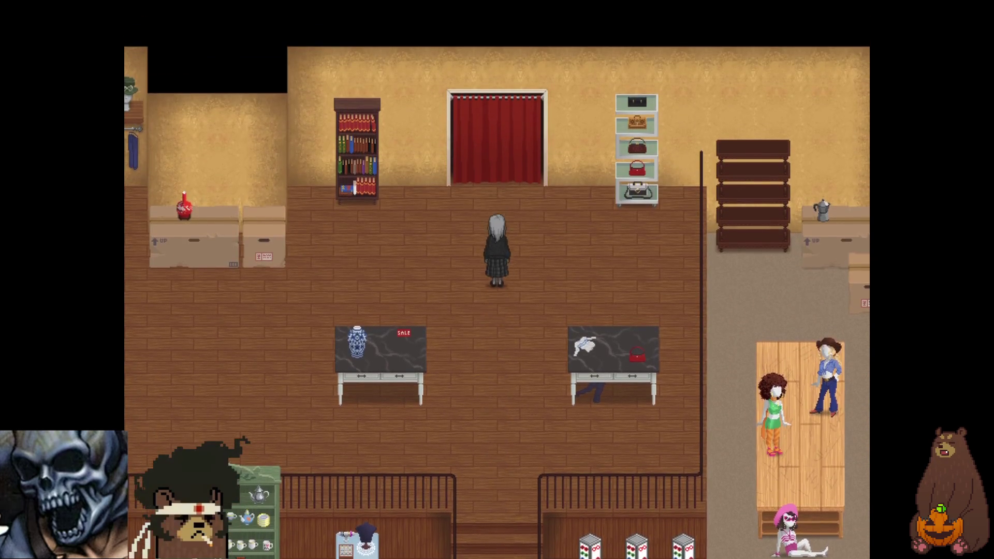
{"action": "key", "text": "Return"}
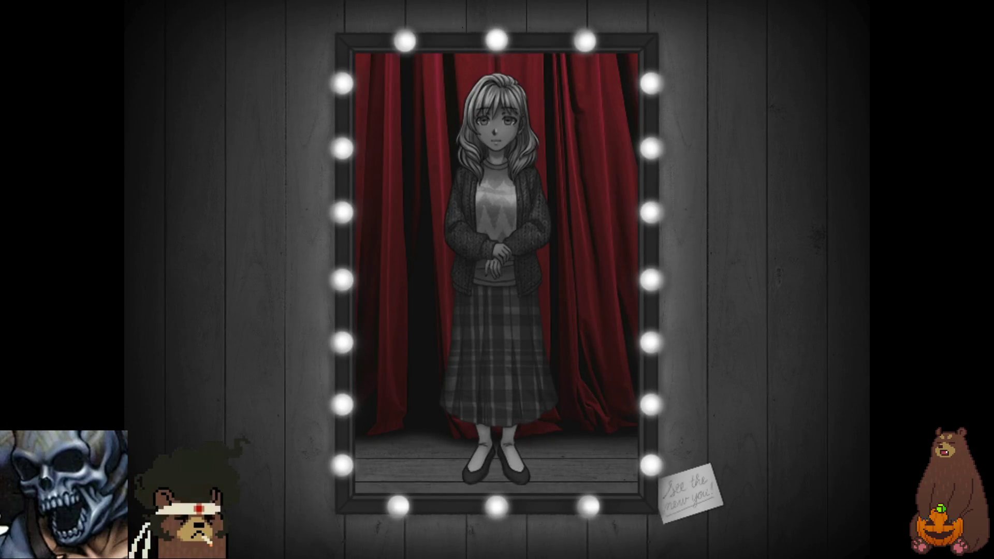
Step: Advance the mirror-scene lines past the 'I COULD BE CHARMING' card to the faceless reflection
{"action": "key", "text": "Return"}
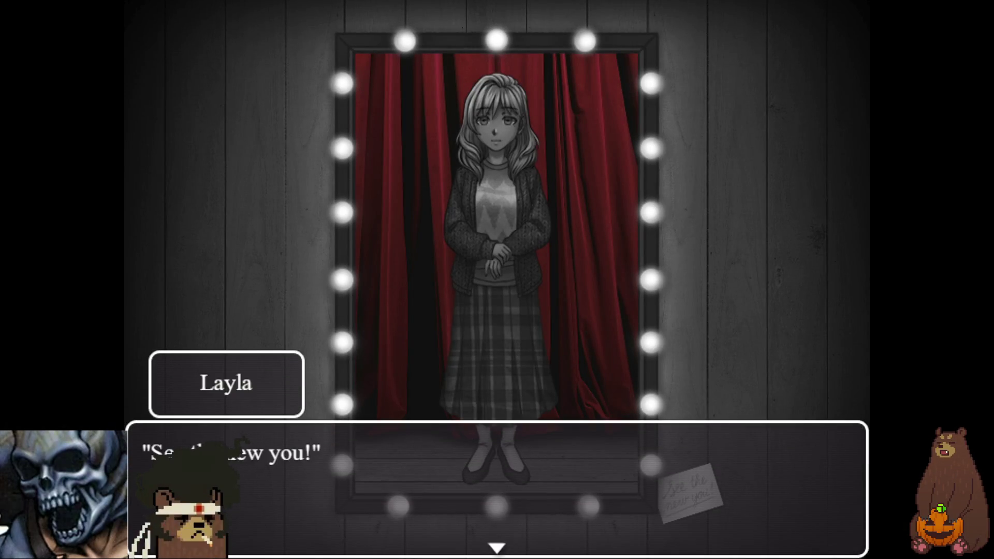
{"action": "key", "text": "Return"}
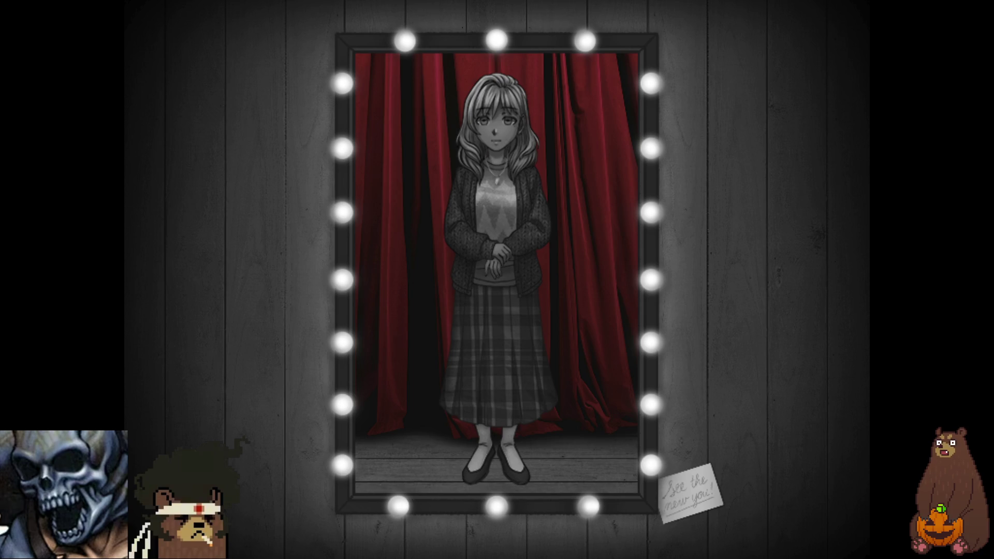
{"action": "key", "text": "Return"}
{"action": "key", "text": "Return"}
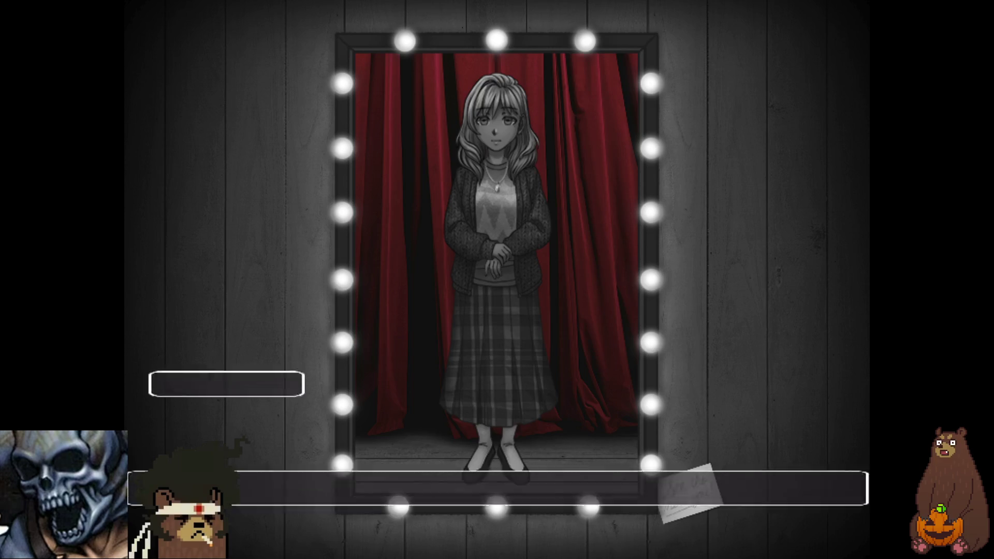
{"action": "key", "text": "Return"}
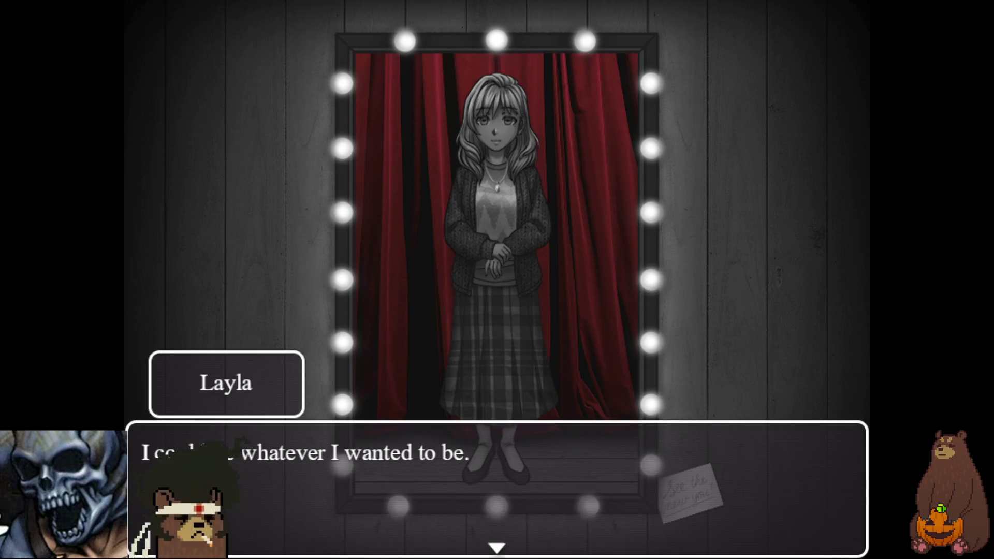
{"action": "key", "text": "Return"}
{"action": "key", "text": "Return"}
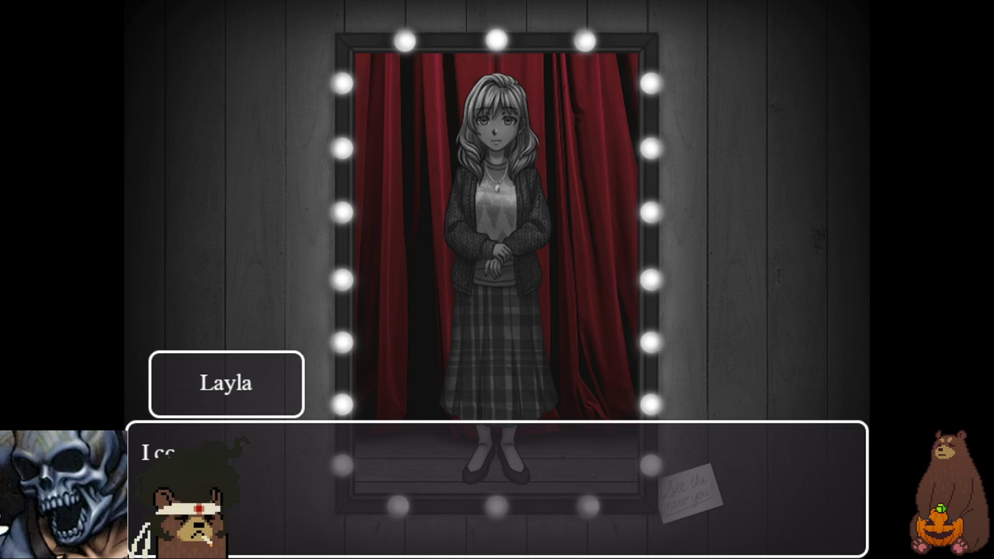
{"action": "key", "text": "Return"}
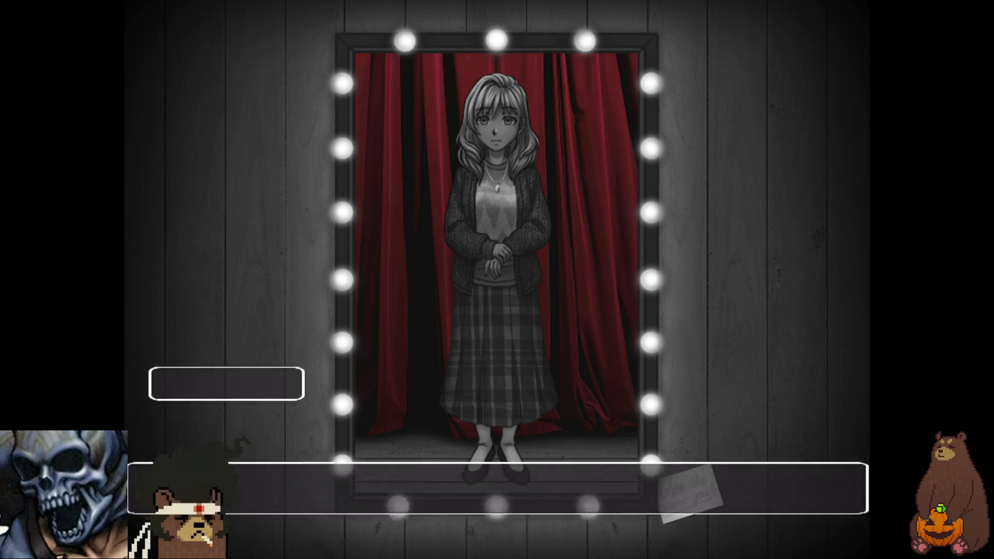
{"action": "key", "text": "Return"}
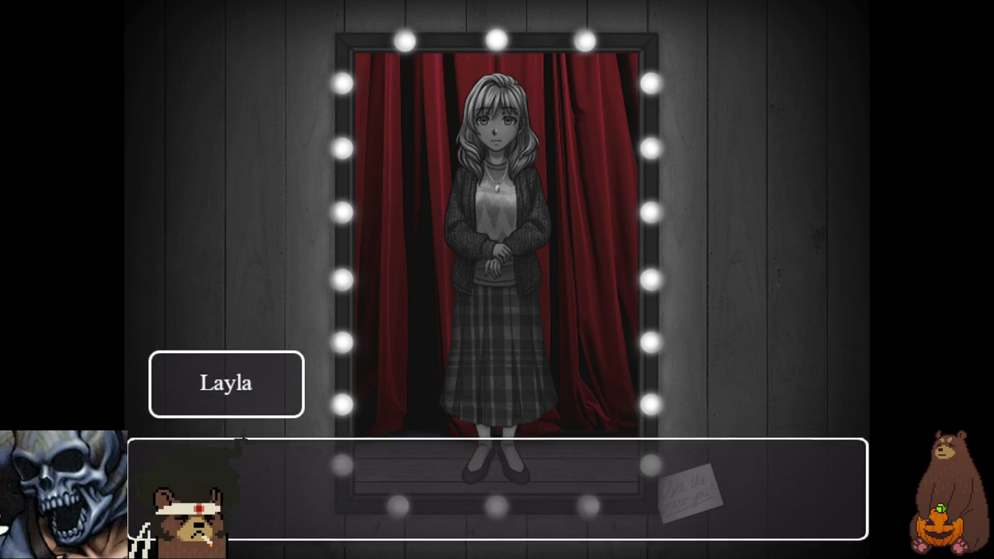
{"action": "key", "text": "Return"}
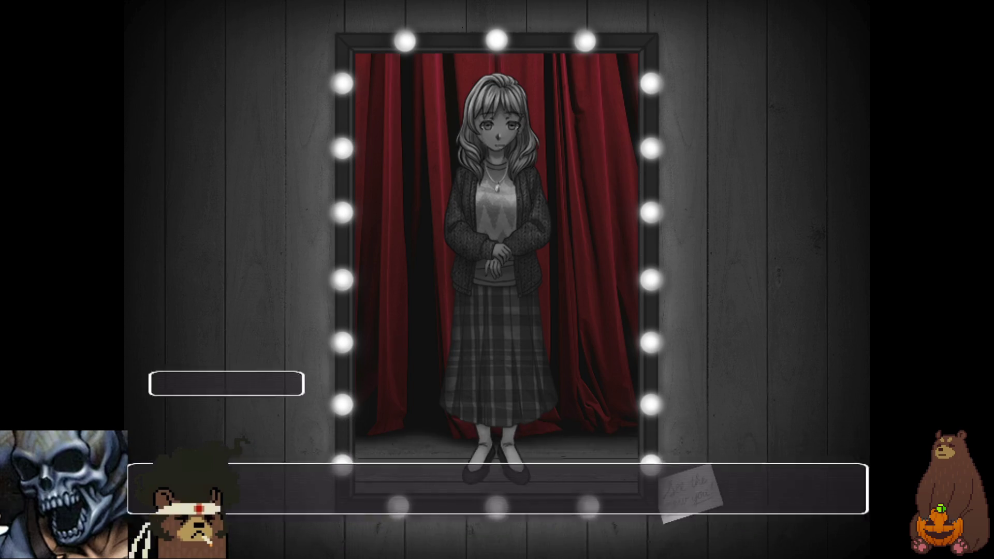
{"action": "key", "text": "Return"}
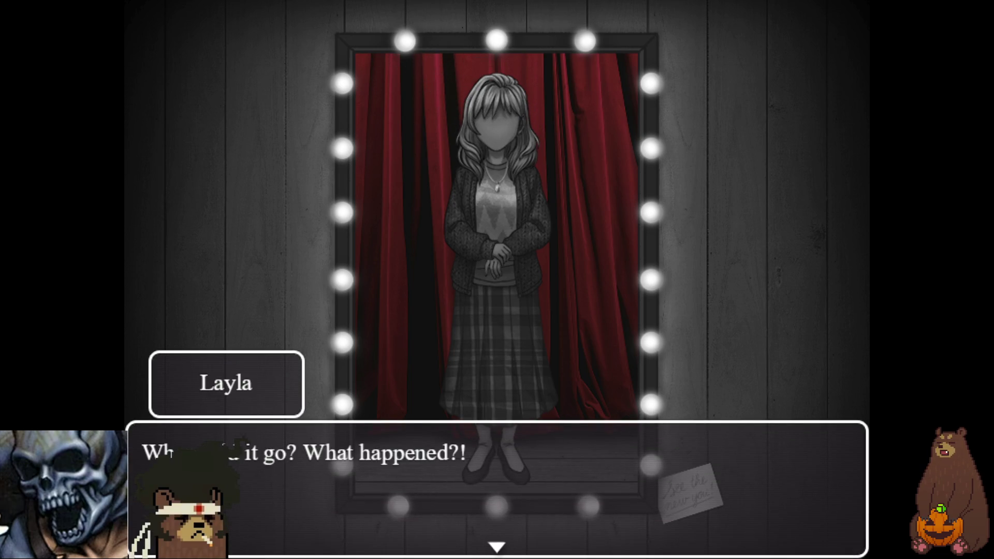
{"action": "key", "text": "Return"}
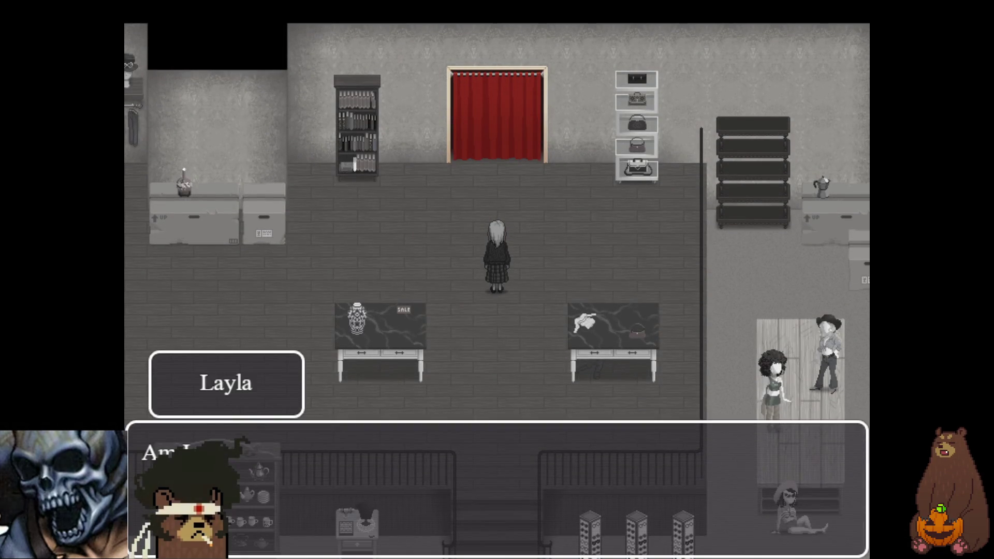
Step: Dismiss Layla's mirror lines and walk her down the stairs and right to the counter
{"action": "key", "text": "Return"}
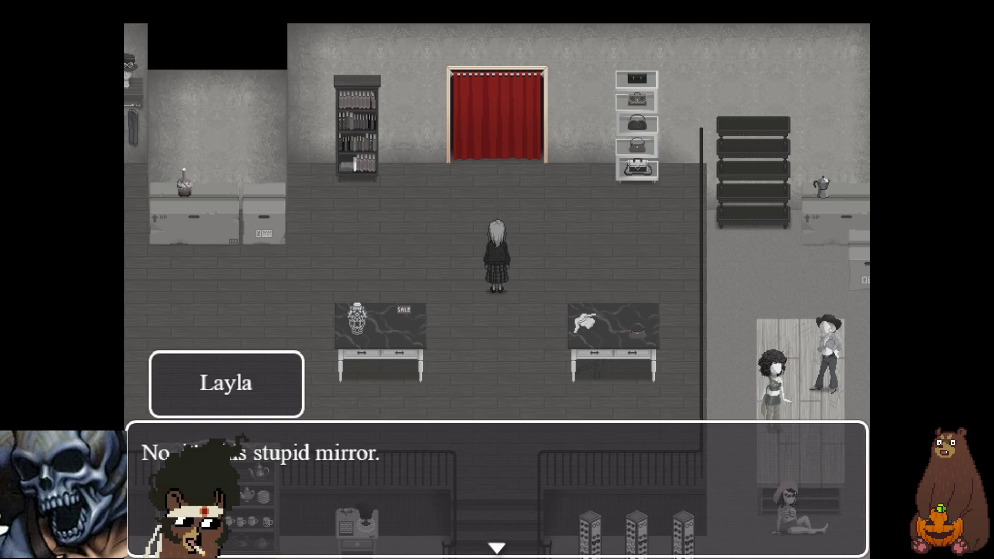
{"action": "key", "text": "Return"}
{"action": "key", "text": "Return"}
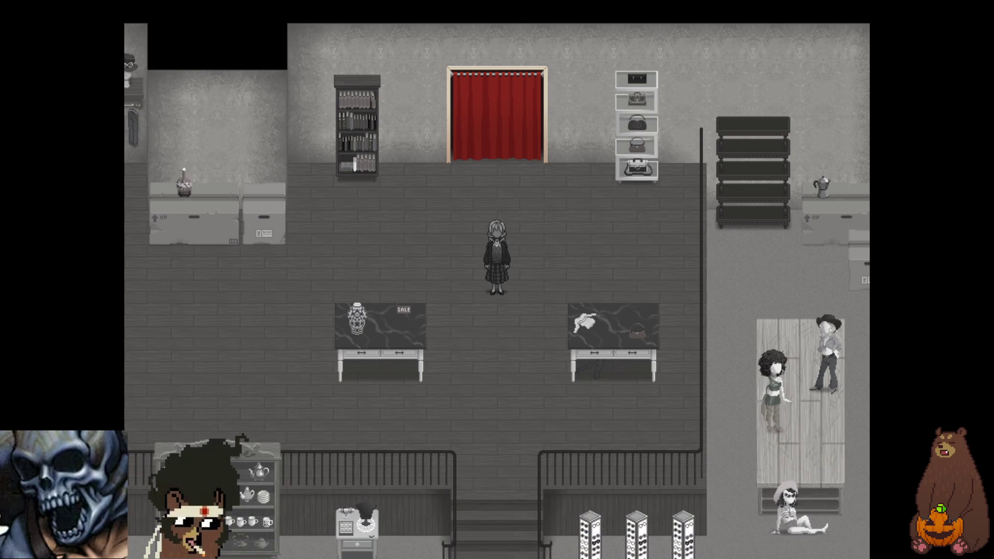
{"action": "key", "text": "Down"}
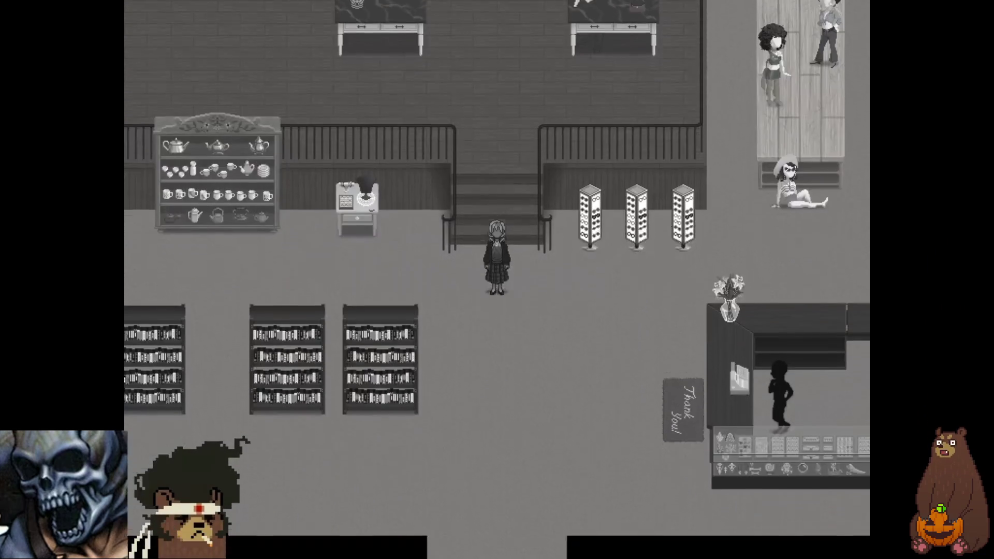
{"action": "key", "text": "Right"}
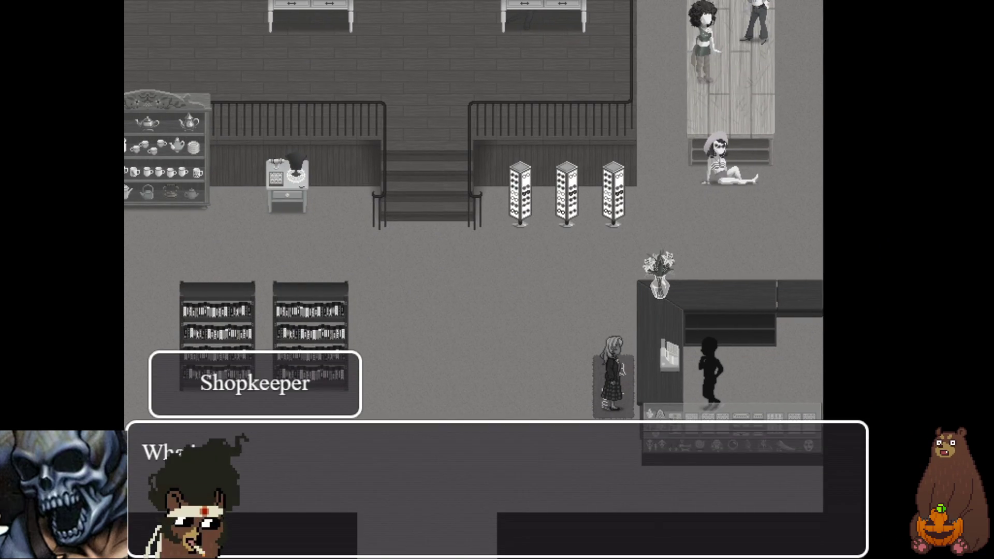
Step: Advance the counter conversation with the Shopkeeper past her question
{"action": "key", "text": "Return"}
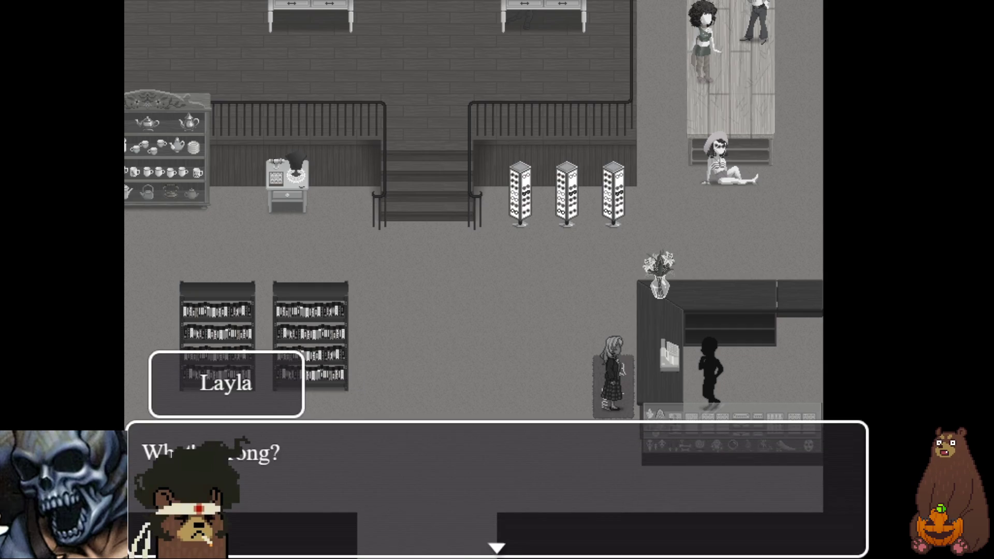
{"action": "key", "text": "Return"}
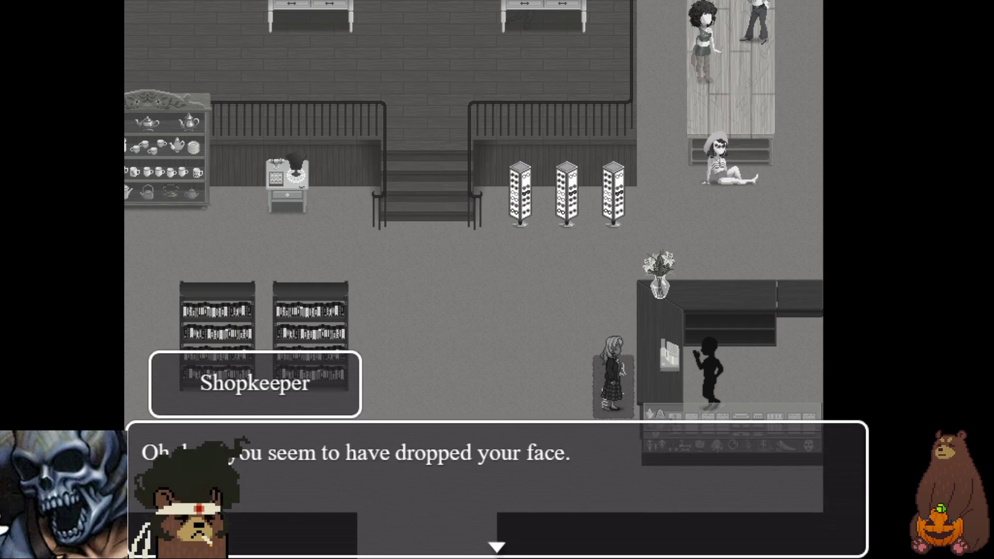
{"action": "key", "text": "Return"}
{"action": "key", "text": "Return"}
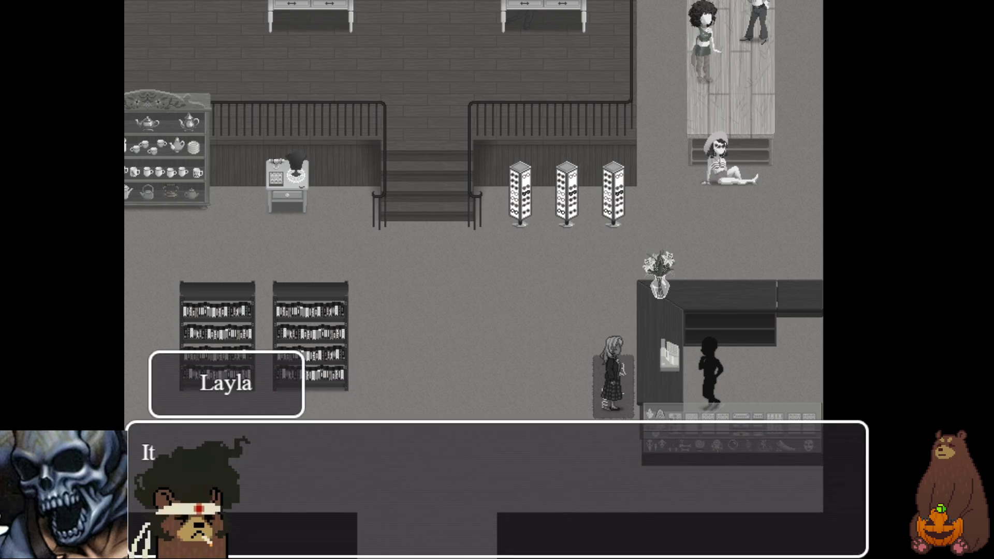
{"action": "key", "text": "Return"}
{"action": "key", "text": "Return"}
{"action": "key", "text": "Return"}
{"action": "key", "text": "Return"}
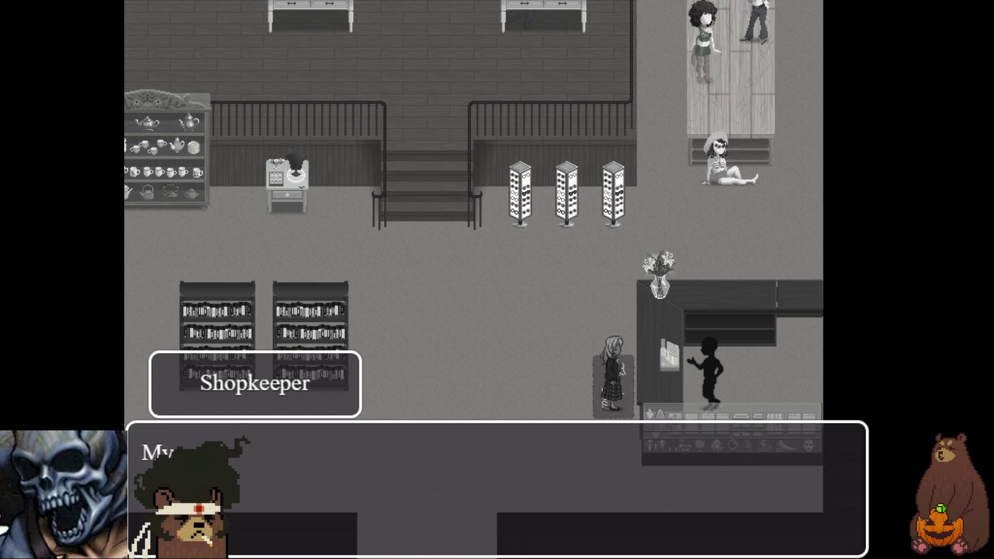
{"action": "key", "text": "Return"}
{"action": "key", "text": "Return"}
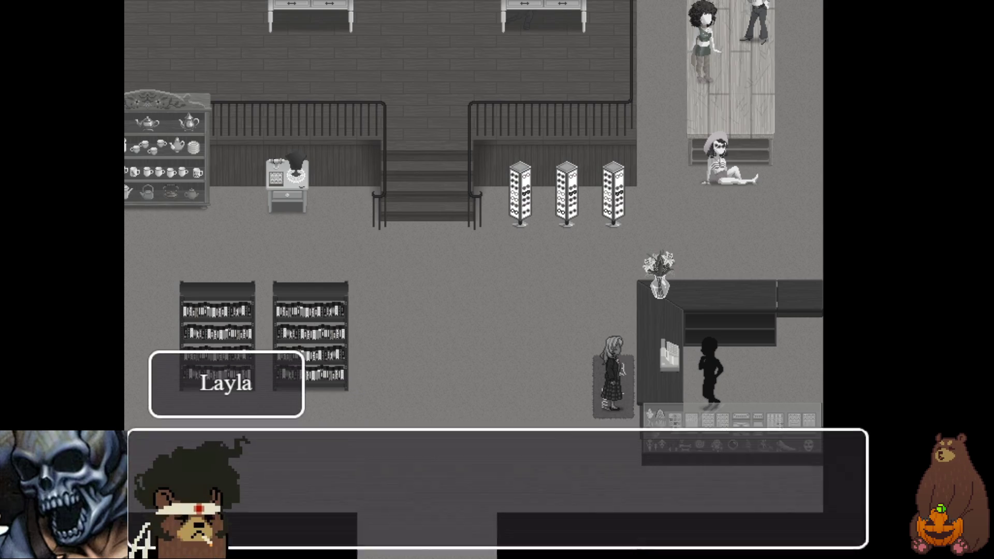
{"action": "key", "text": "Return"}
{"action": "key", "text": "Return"}
{"action": "key", "text": "Return"}
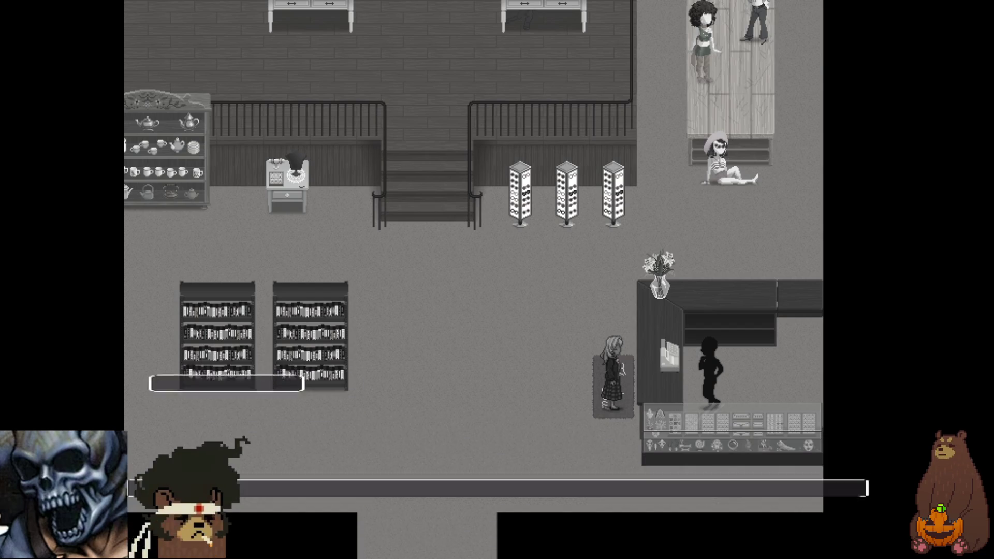
{"action": "key", "text": "Return"}
{"action": "key", "text": "Return"}
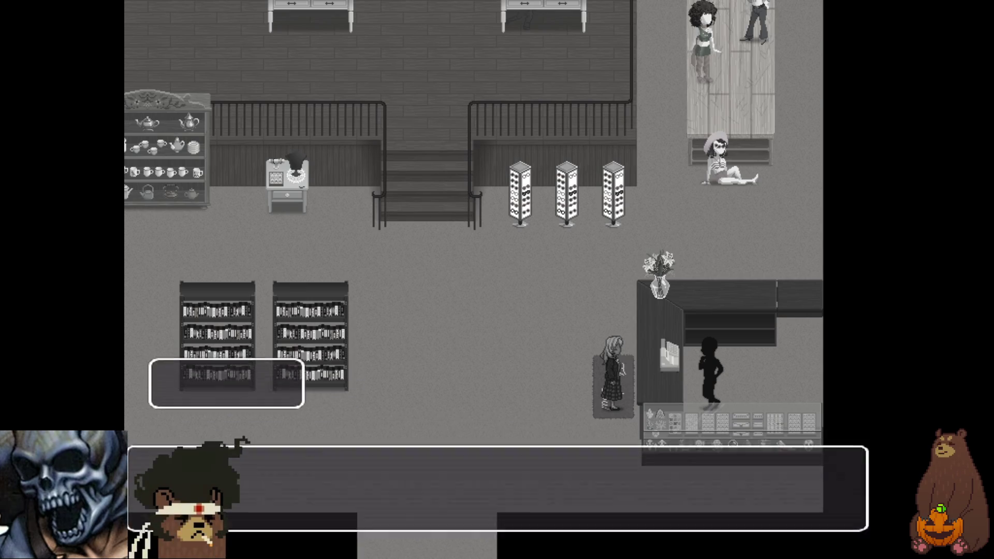
{"action": "key", "text": "Return"}
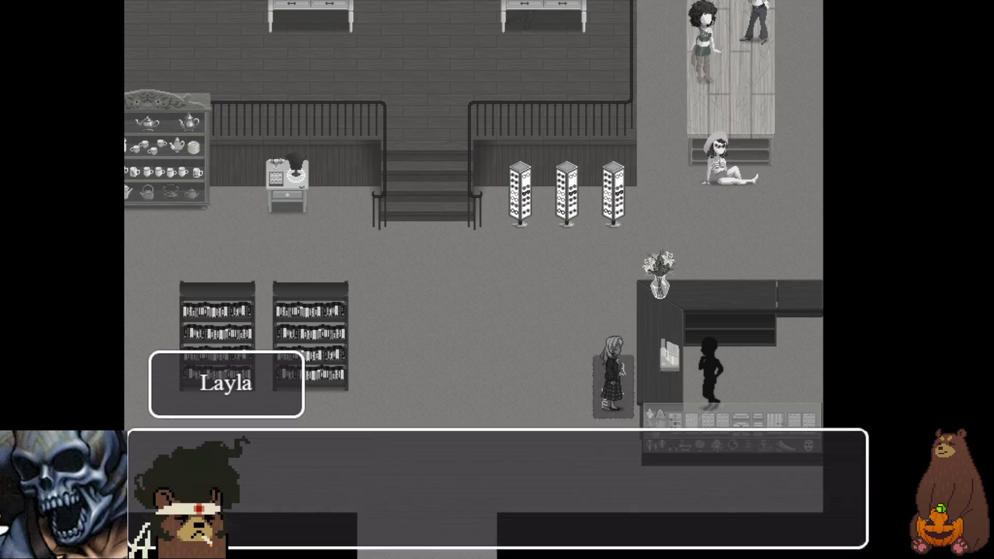
{"action": "key", "text": "Return"}
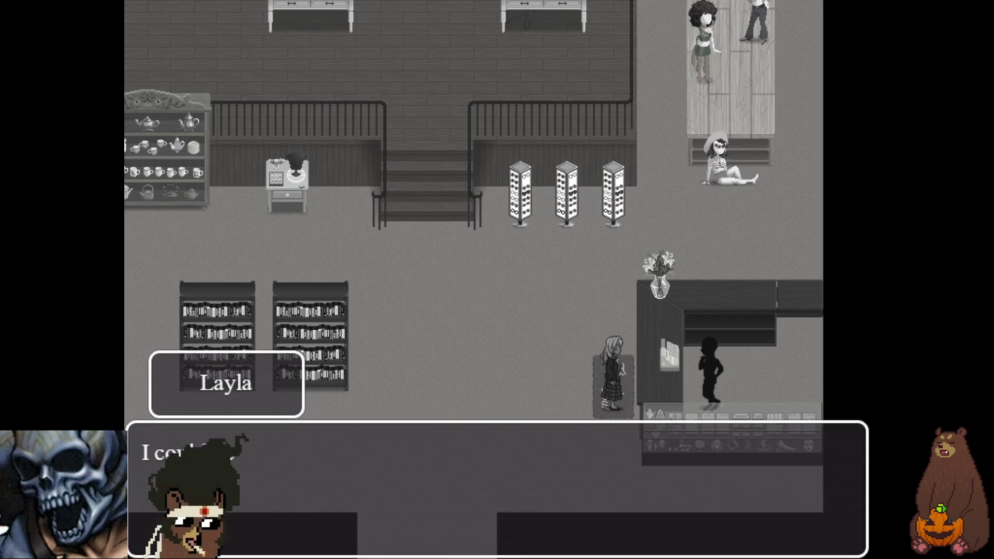
Step: Continue past the makeover advice, choose 'Say something SMART', and dismiss Layla's reply
{"action": "key", "text": "Return"}
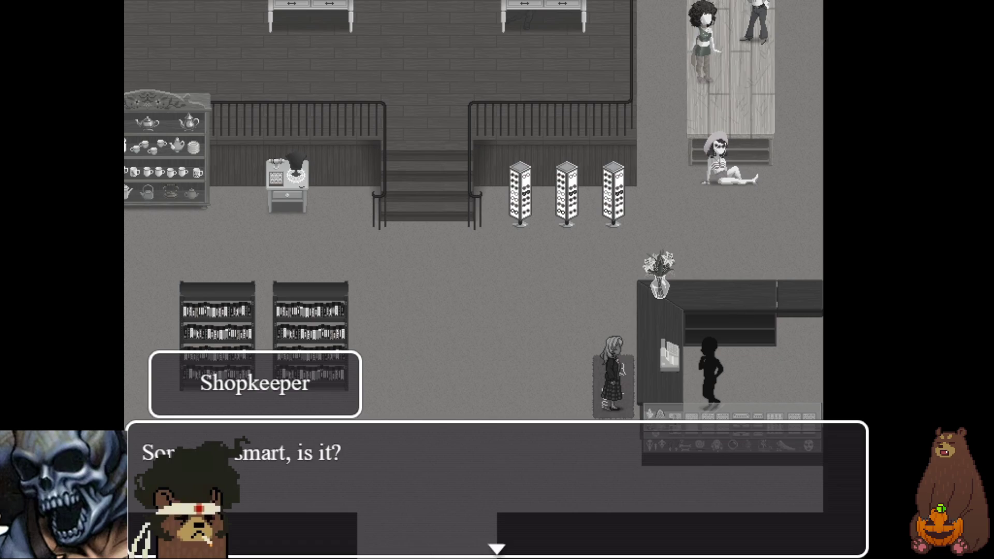
{"action": "key", "text": "Return"}
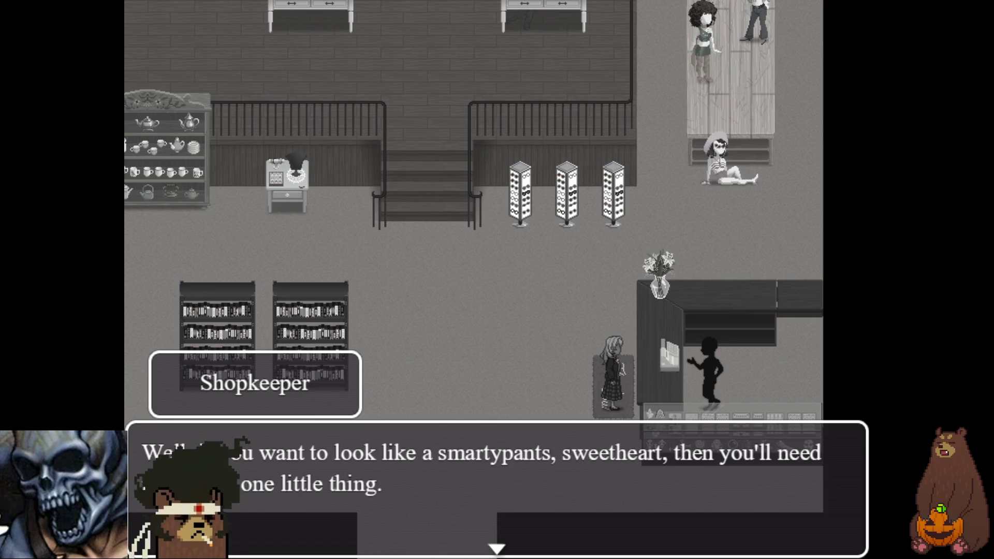
{"action": "key", "text": "Return"}
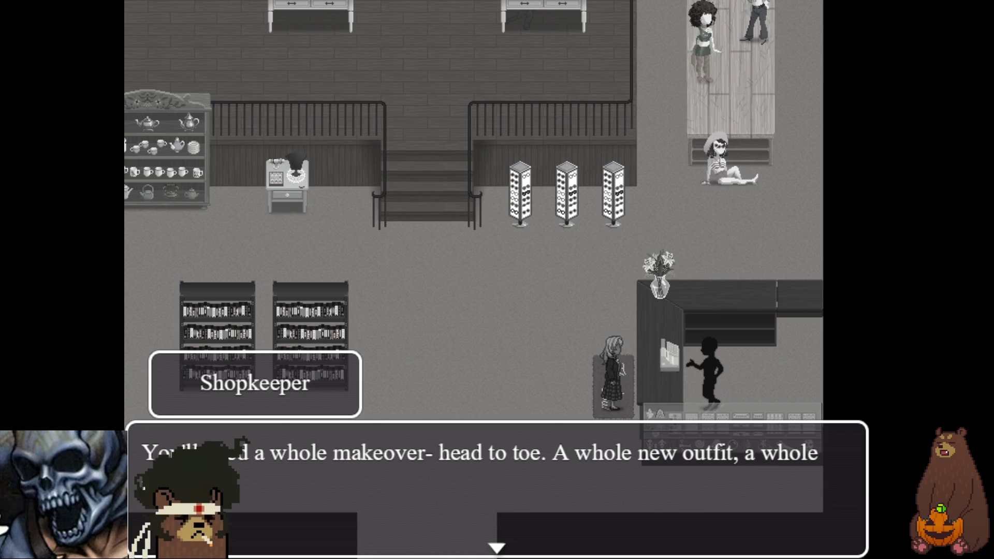
{"action": "key", "text": "Return"}
{"action": "key", "text": "Return"}
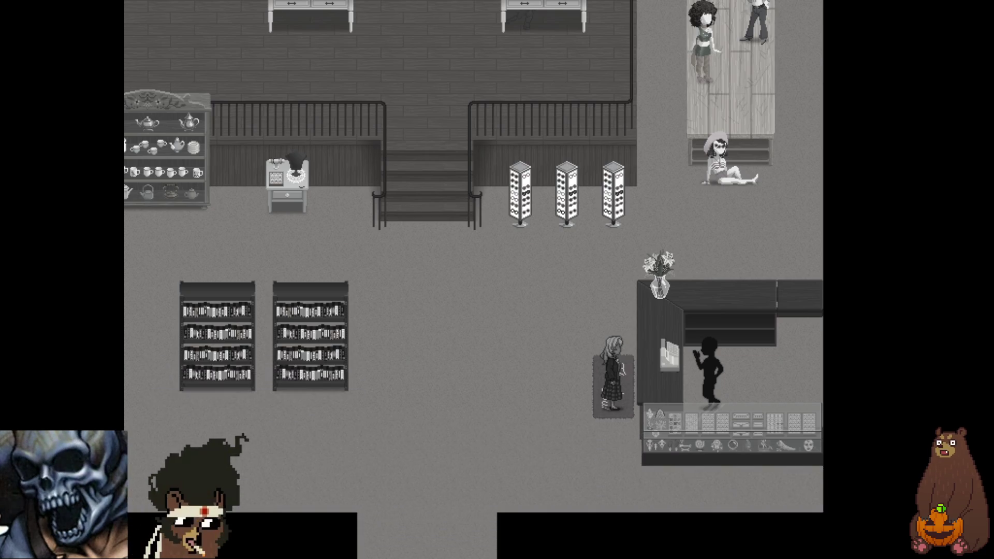
{"action": "key", "text": "Return"}
{"action": "key", "text": "Return"}
{"action": "key", "text": "Return"}
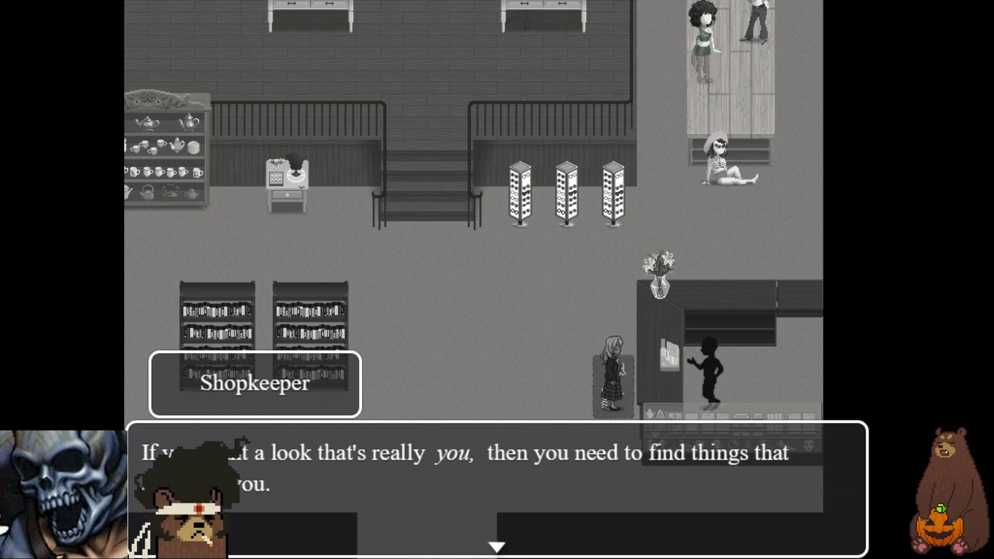
{"action": "key", "text": "Return"}
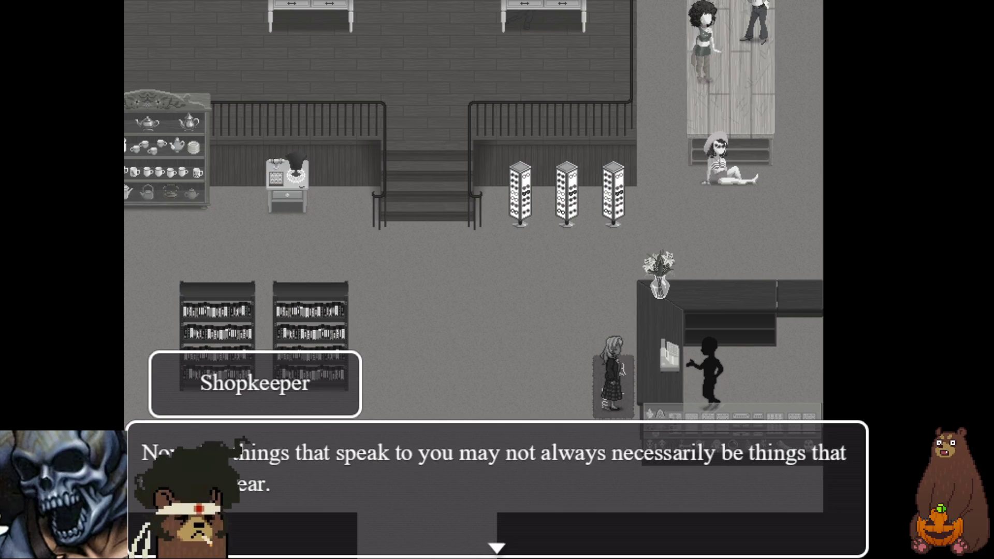
{"action": "key", "text": "Return"}
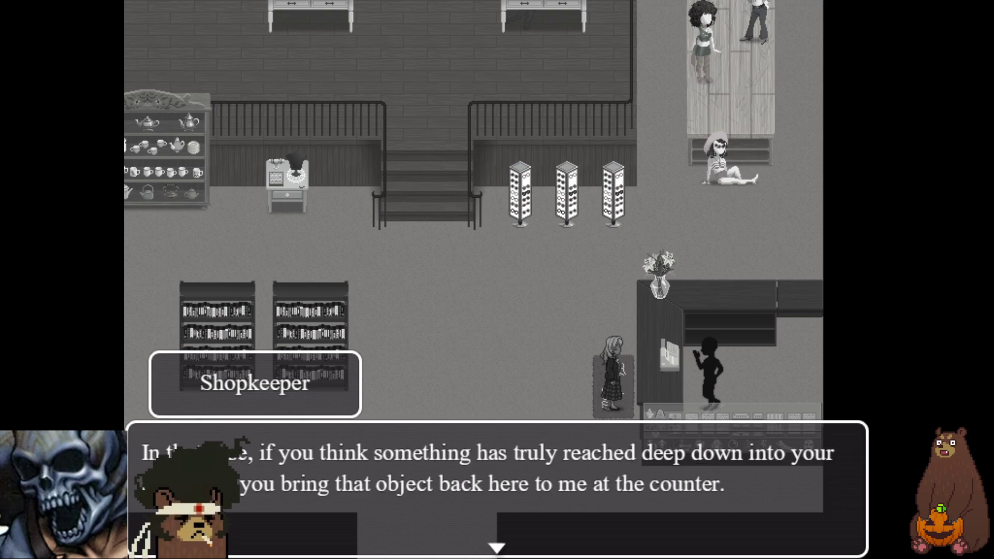
{"action": "key", "text": "Return"}
{"action": "key", "text": "Return"}
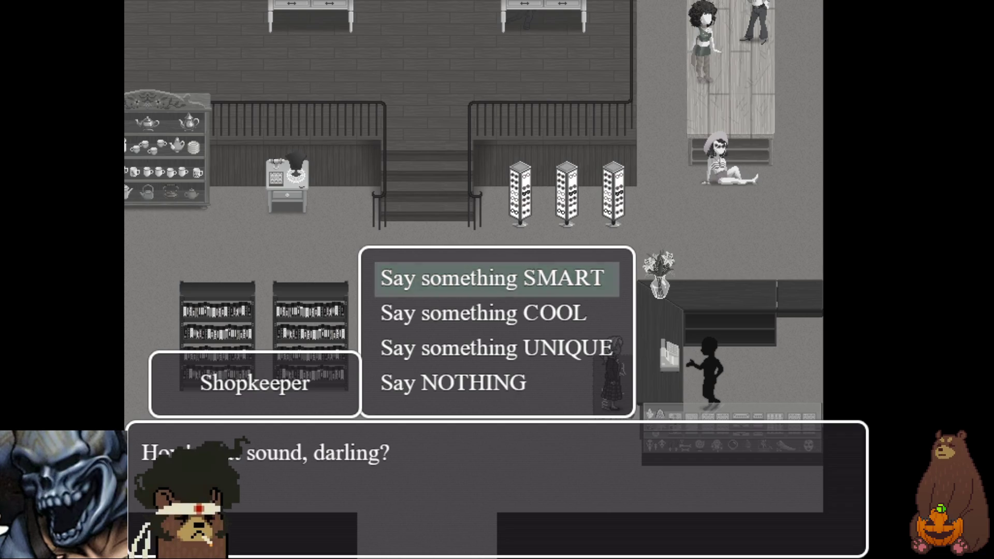
{"action": "key", "text": "Return"}
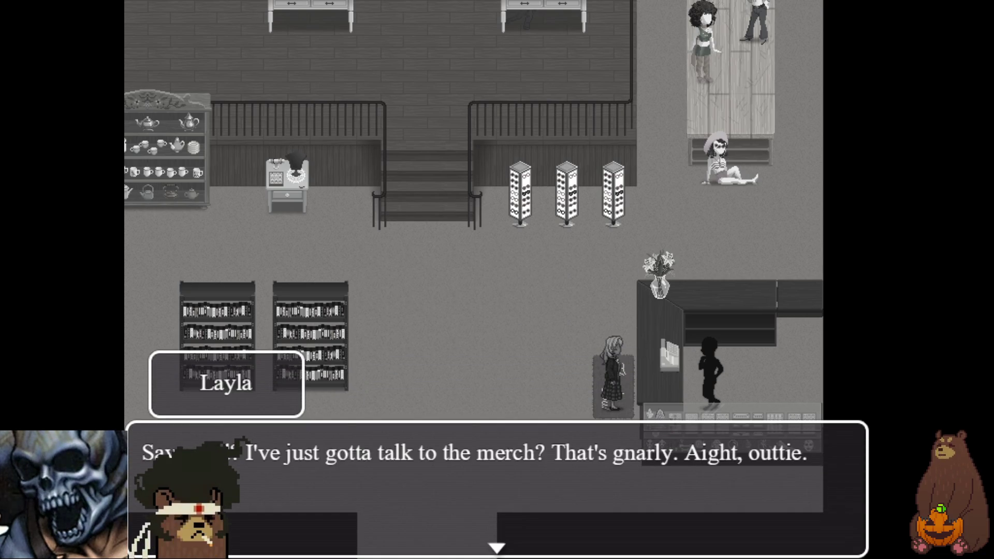
{"action": "key", "text": "Return"}
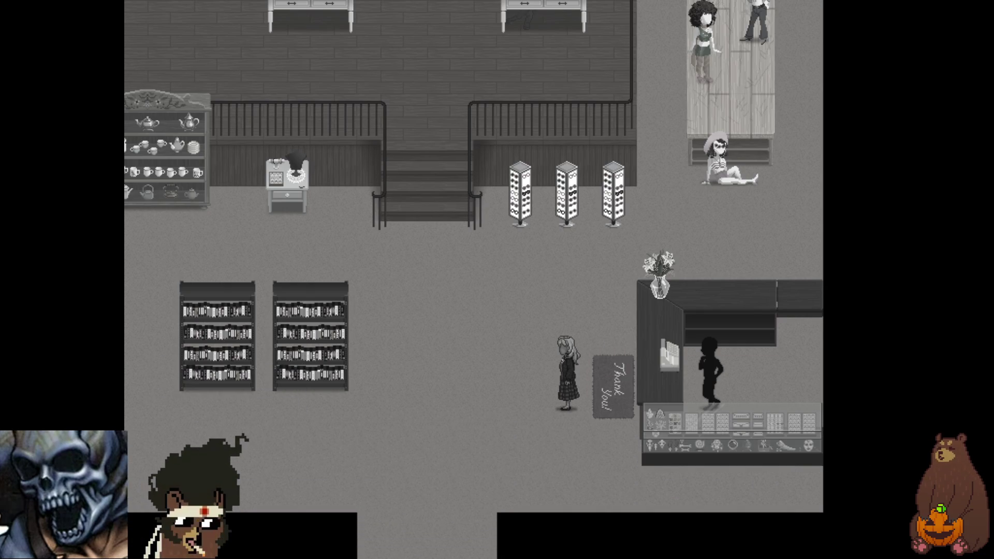
Step: Walk Layla left and up to the upper shelves to start the rosary prayer scene
{"action": "key", "text": "Left"}
{"action": "key", "text": "Up"}
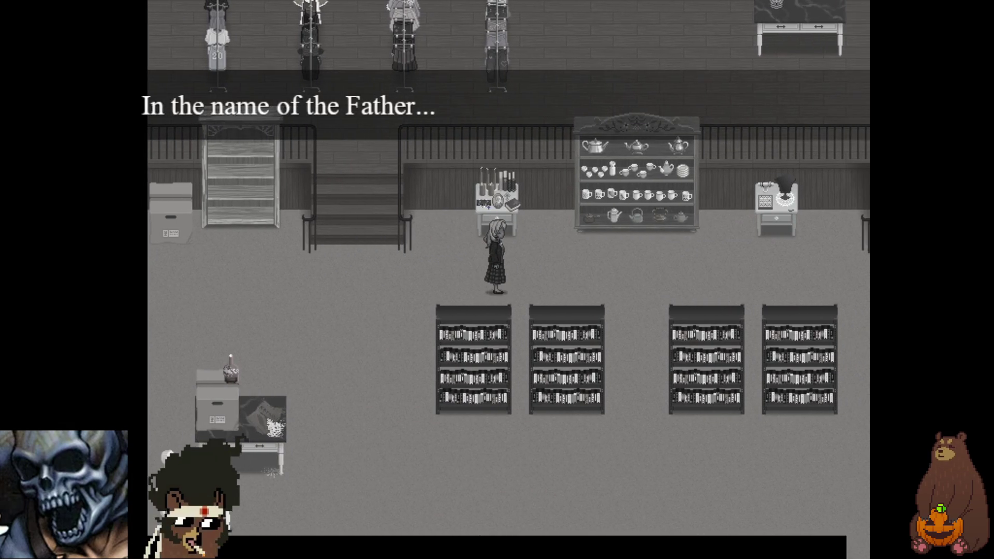
{"action": "key", "text": "Return"}
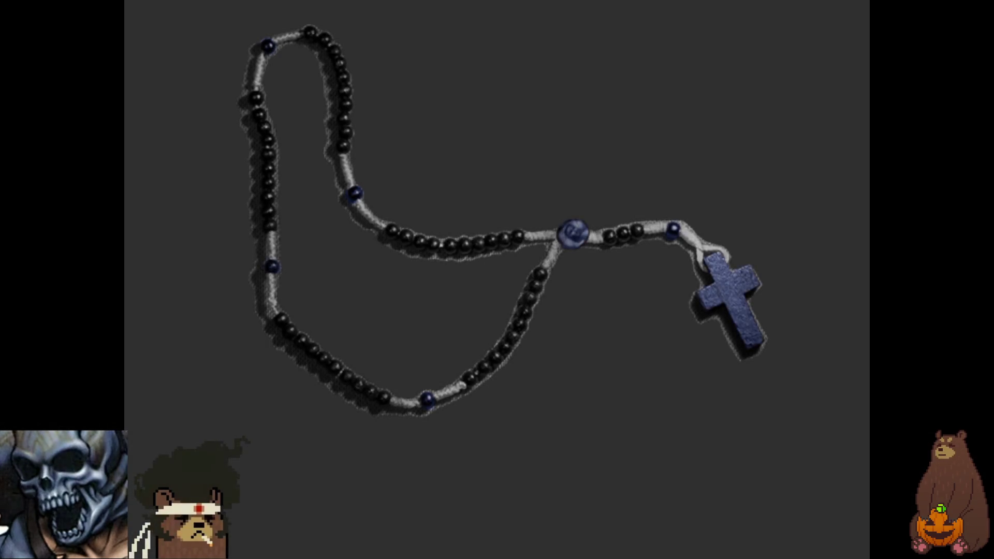
Step: Advance the rosary lines past the 'NAME IS LAYLA' card back to the shop floor
{"action": "key", "text": "Return"}
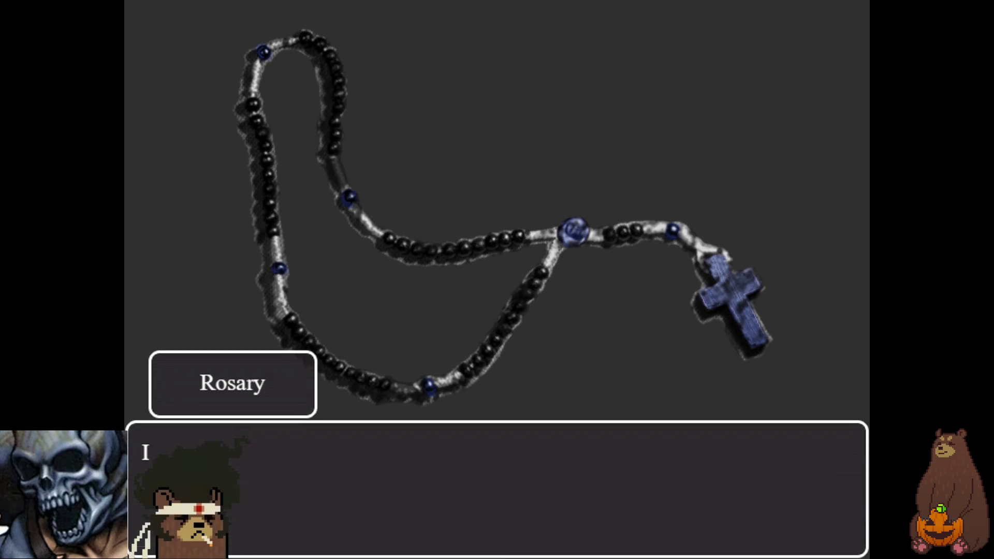
{"action": "key", "text": "Return"}
{"action": "key", "text": "Return"}
{"action": "key", "text": "Return"}
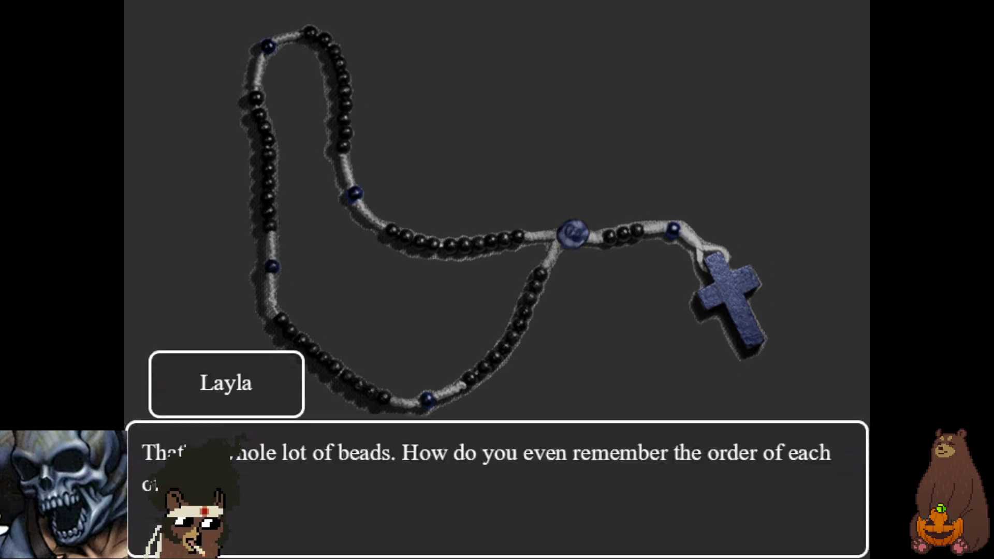
{"action": "key", "text": "Return"}
{"action": "key", "text": "Return"}
{"action": "key", "text": "Return"}
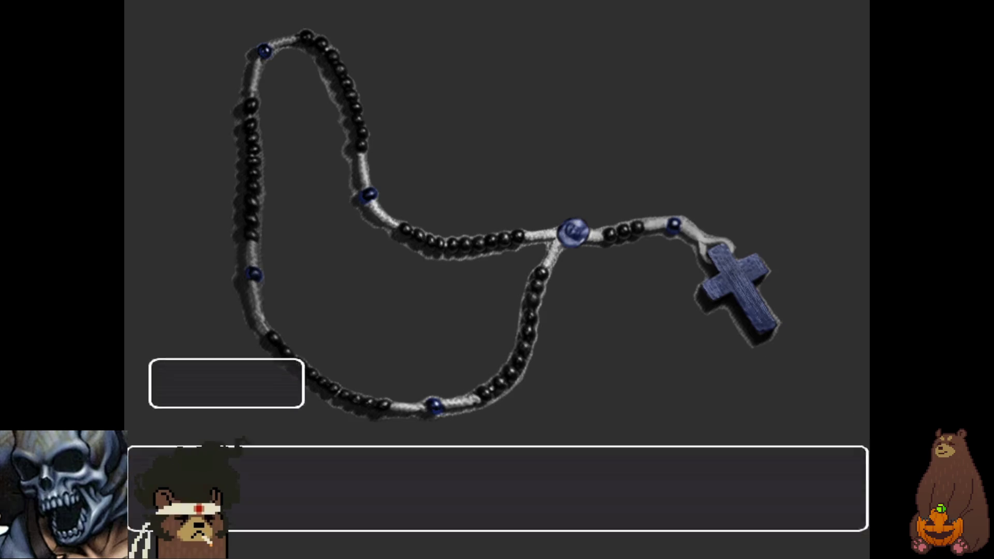
{"action": "key", "text": "Return"}
{"action": "key", "text": "Return"}
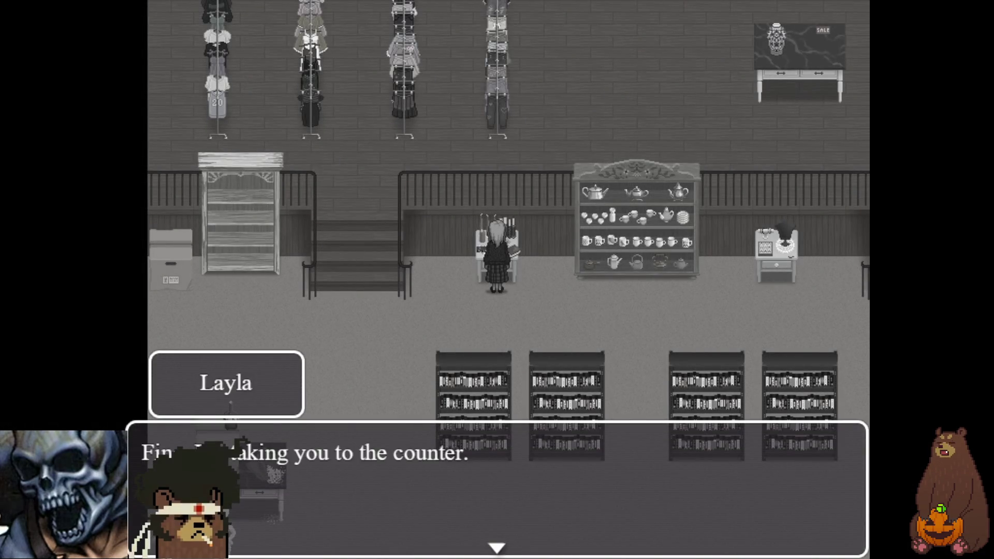
Step: Dismiss the counter line and walk Layla down, left and up the stairs to the clothing floor
{"action": "key", "text": "Return"}
{"action": "key", "text": "Return"}
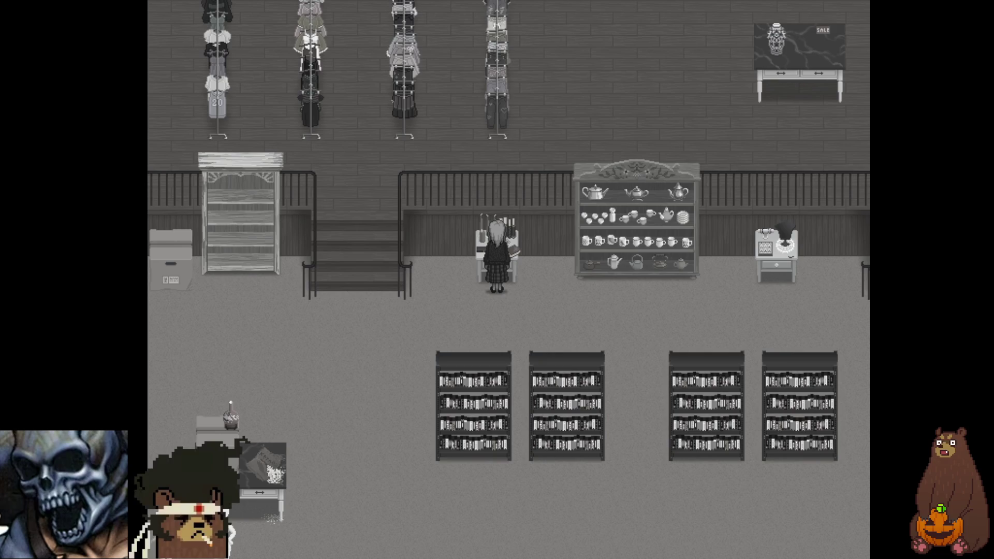
{"action": "key", "text": "Down"}
{"action": "key", "text": "Down"}
{"action": "key", "text": "Left"}
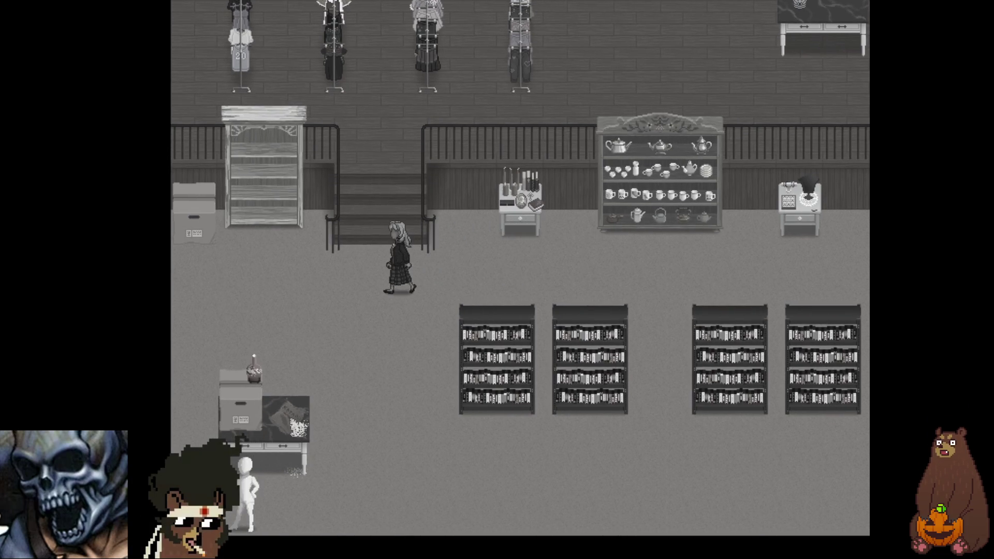
{"action": "key", "text": "Up"}
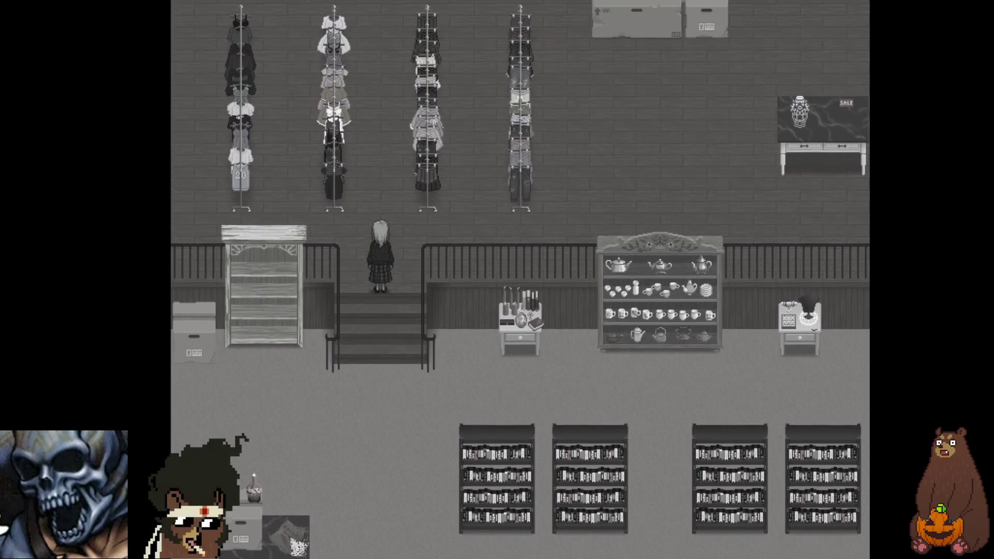
{"action": "key", "text": "Up"}
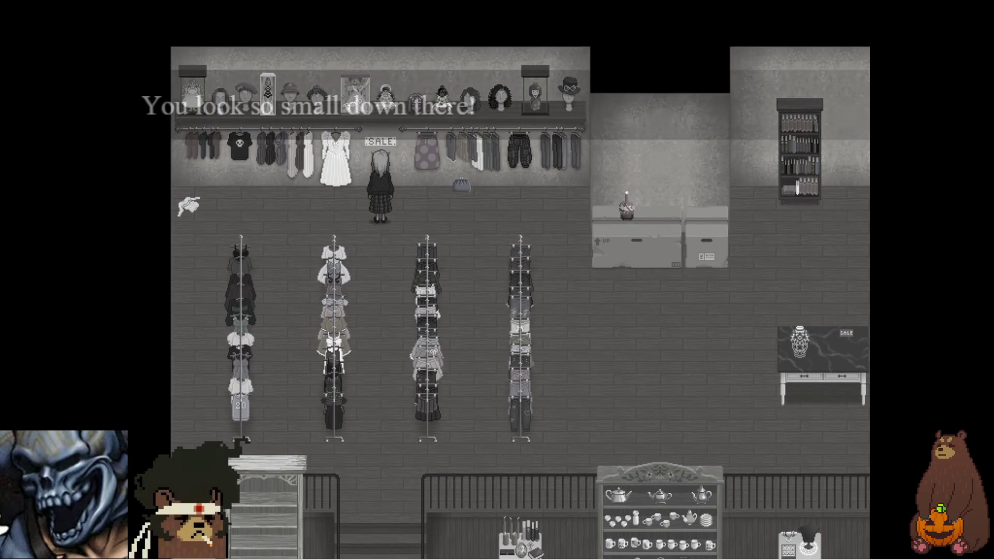
Step: Face the wig shelf and advance the mysterious speaker's and Mannequin Head's close-up dialogue
{"action": "key", "text": "Right"}
{"action": "key", "text": "Up"}
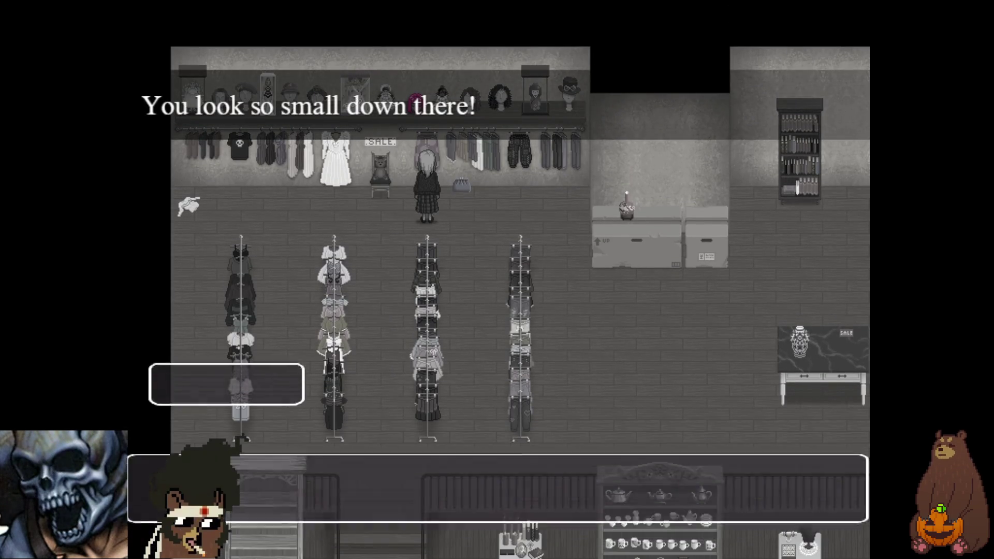
{"action": "key", "text": "Return"}
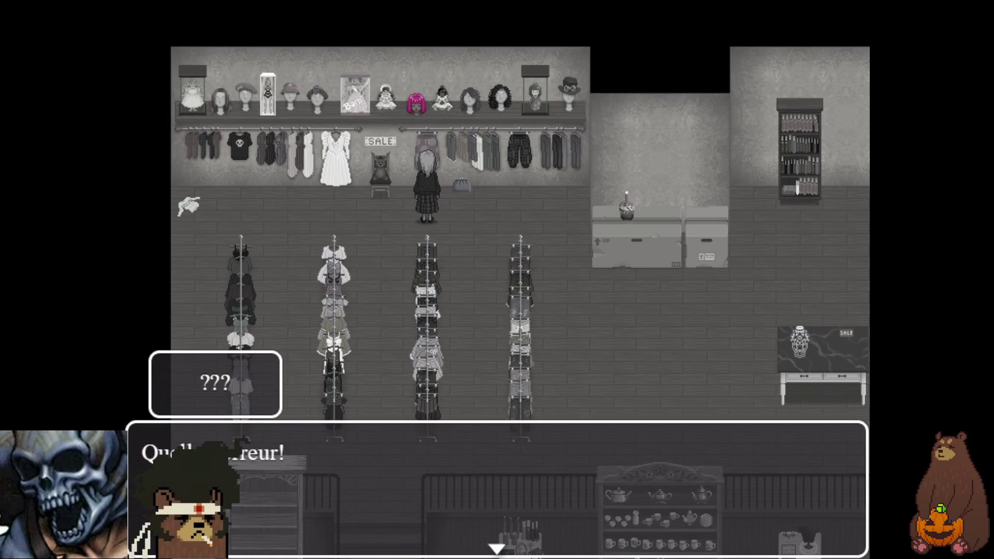
{"action": "key", "text": "Return"}
{"action": "key", "text": "Return"}
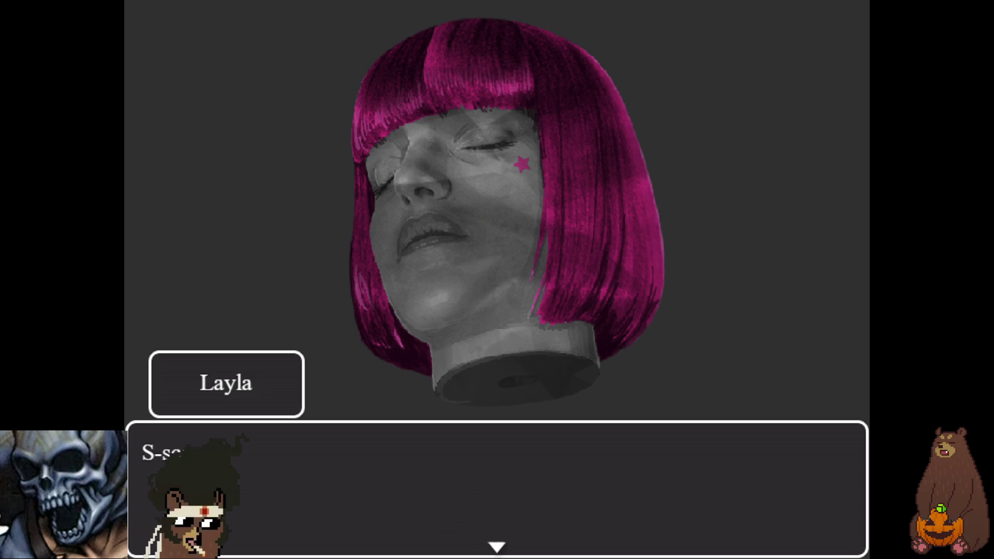
{"action": "key", "text": "Return"}
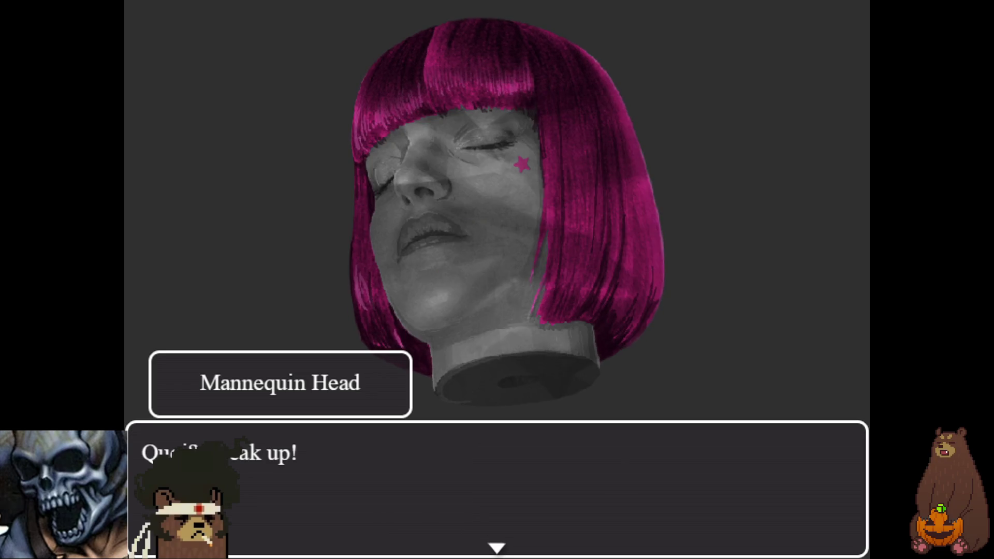
{"action": "key", "text": "Return"}
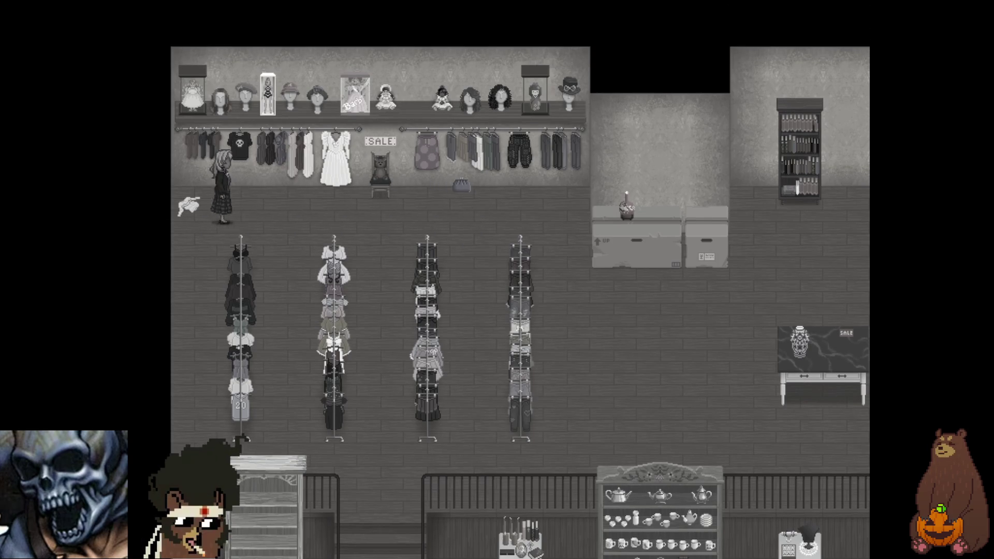
Step: Walk Layla around the upper floor past the boxes, handbag shelf and racks, dismissing the Quinoa message
{"action": "key", "text": "Right"}
{"action": "key", "text": "Down"}
{"action": "key", "text": "Right"}
{"action": "key", "text": "Right"}
{"action": "key", "text": "Up"}
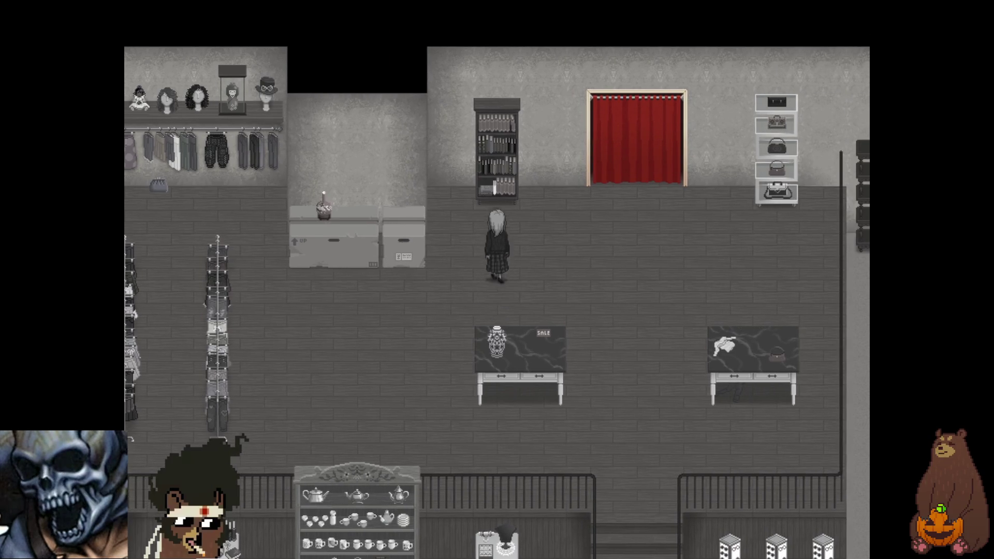
{"action": "key", "text": "Right"}
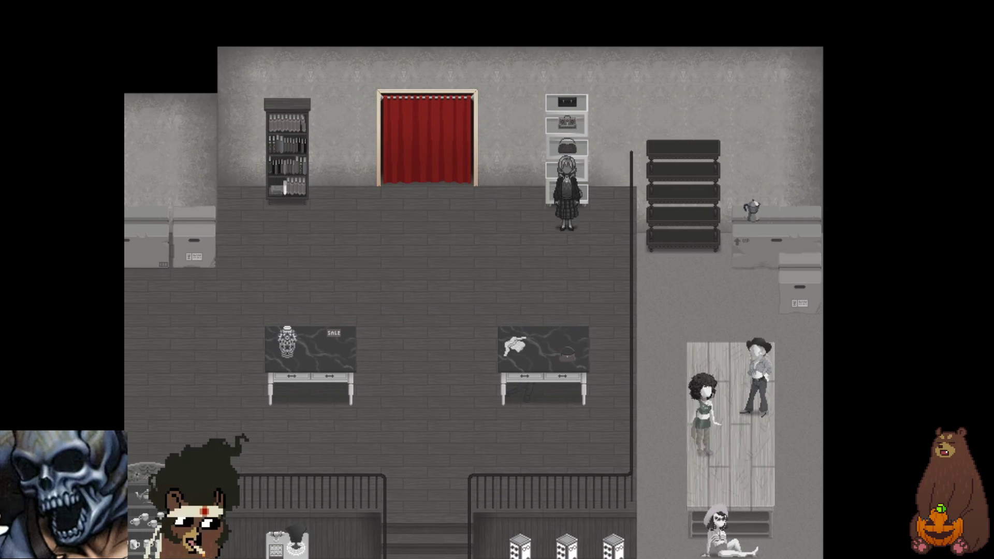
{"action": "key", "text": "Down"}
{"action": "key", "text": "Left"}
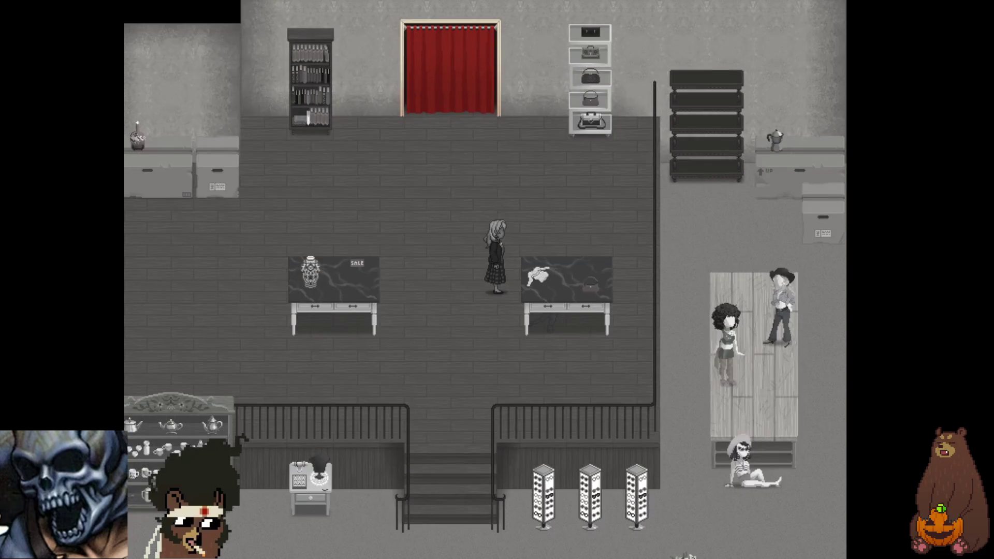
{"action": "key", "text": "Left"}
{"action": "key", "text": "Down"}
{"action": "key", "text": "Left"}
{"action": "key", "text": "Left"}
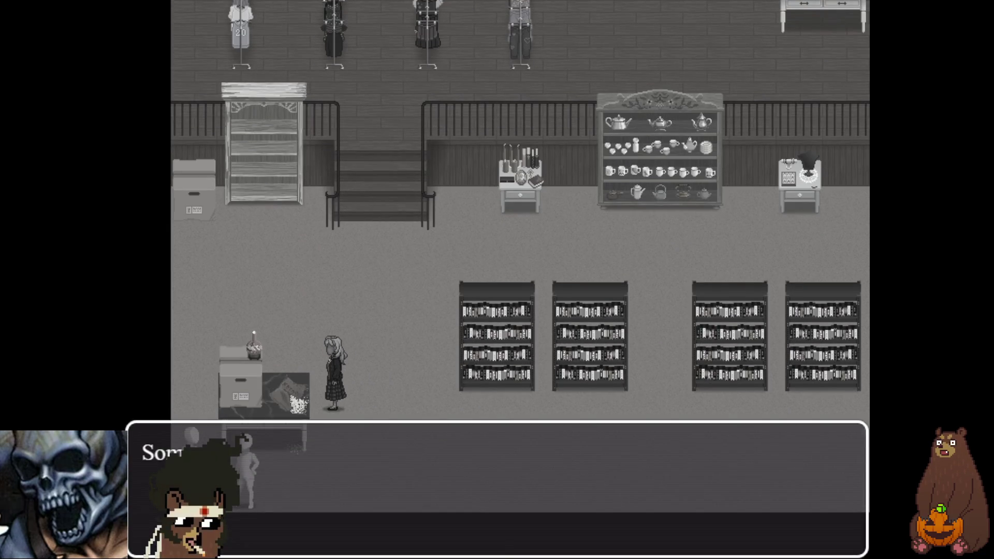
{"action": "key", "text": "Return"}
Step: Walk toward the exit, dismiss the no-face warning, then step onto the Thank you mat for the shopkeeper
{"action": "key", "text": "Right"}
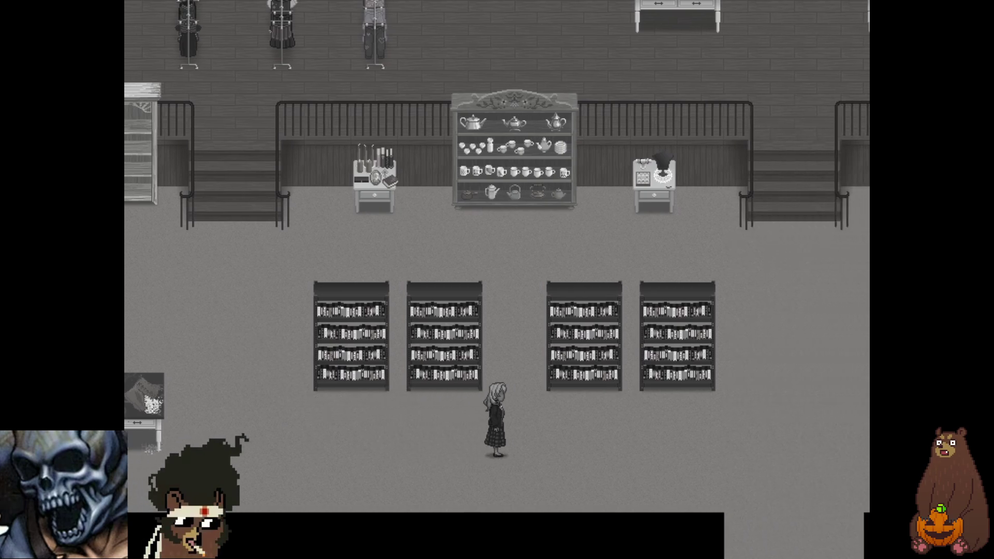
{"action": "key", "text": "Up"}
{"action": "key", "text": "Left"}
{"action": "key", "text": "Right"}
{"action": "key", "text": "Down"}
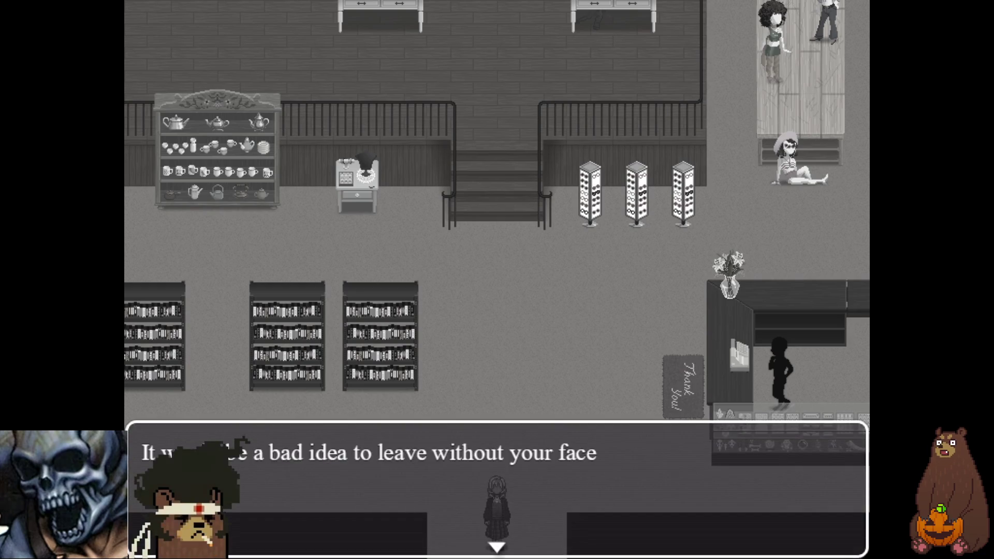
{"action": "key", "text": "Return"}
{"action": "key", "text": "Up"}
{"action": "key", "text": "Right"}
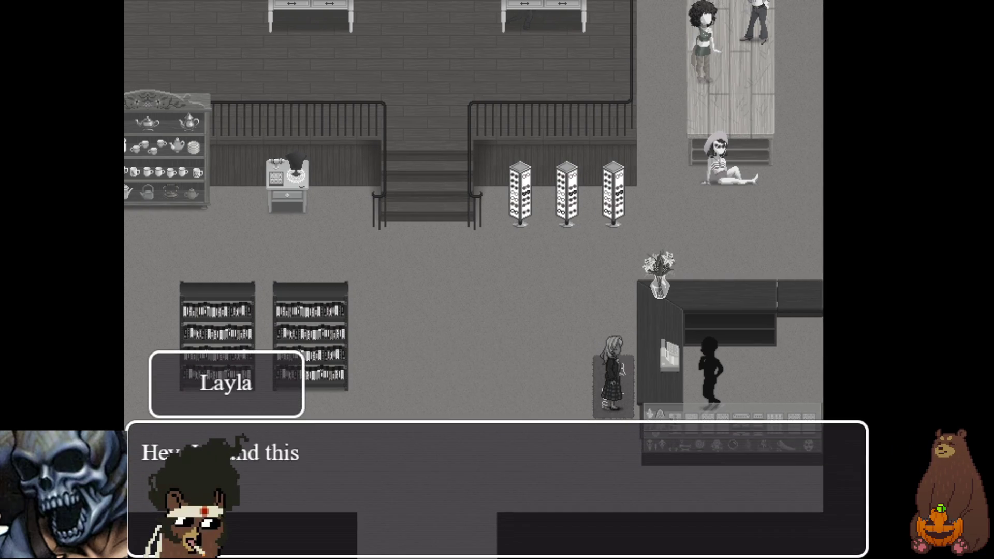
{"action": "key", "text": "Return"}
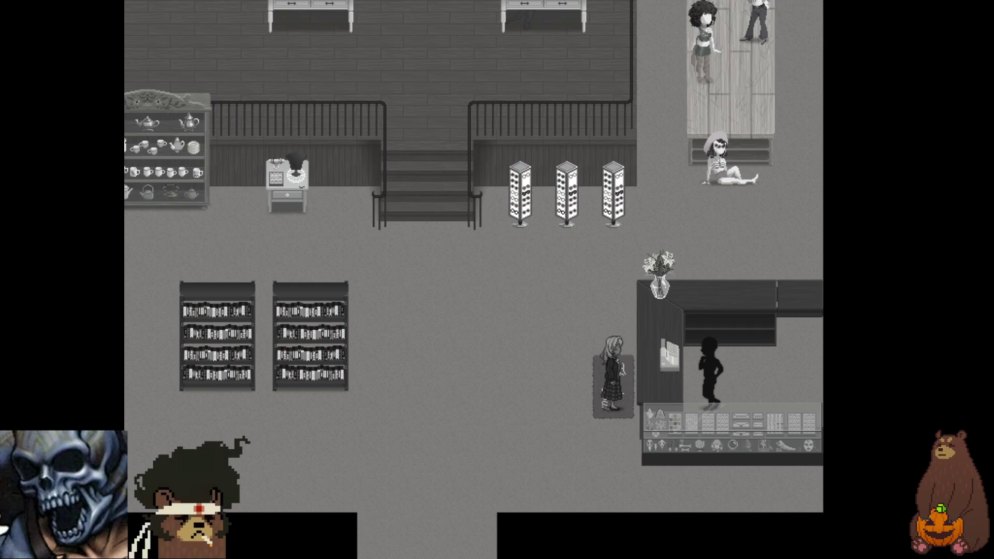
{"action": "key", "text": "Return"}
{"action": "key", "text": "Return"}
{"action": "key", "text": "Return"}
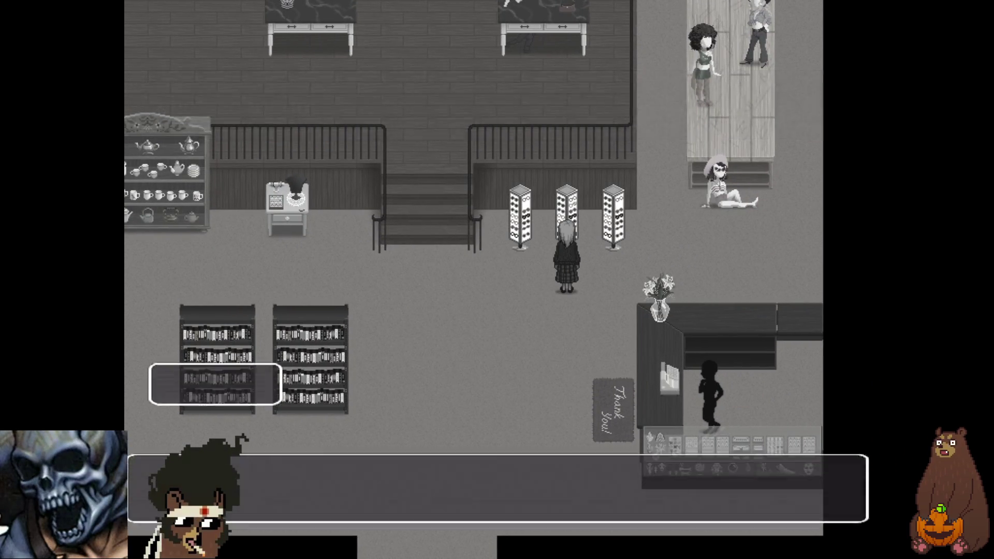
Step: Walk the girl around the shop to the Thank You mat and finish the shopkeeper conversation
{"action": "key", "text": "Return"}
{"action": "key", "text": "Return"}
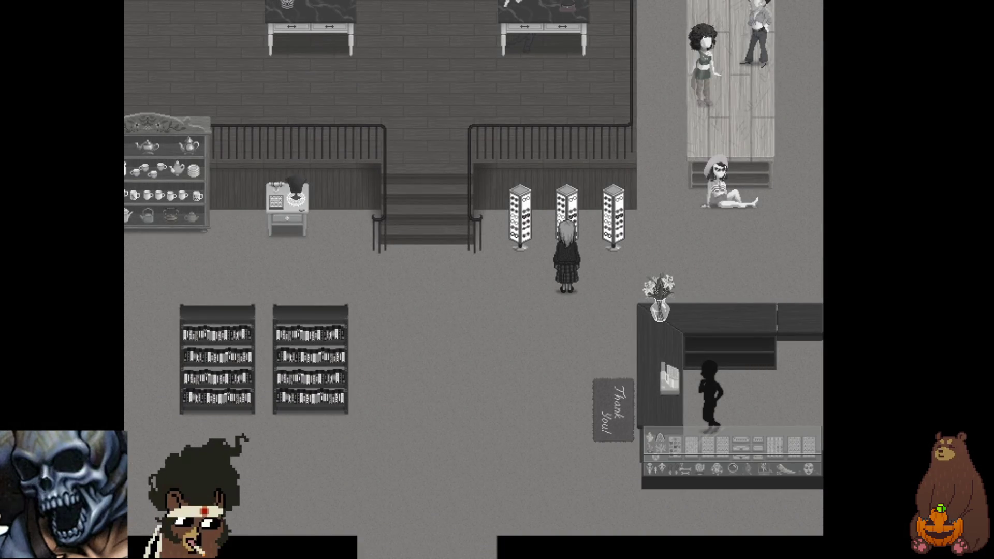
{"action": "key", "text": "Down"}
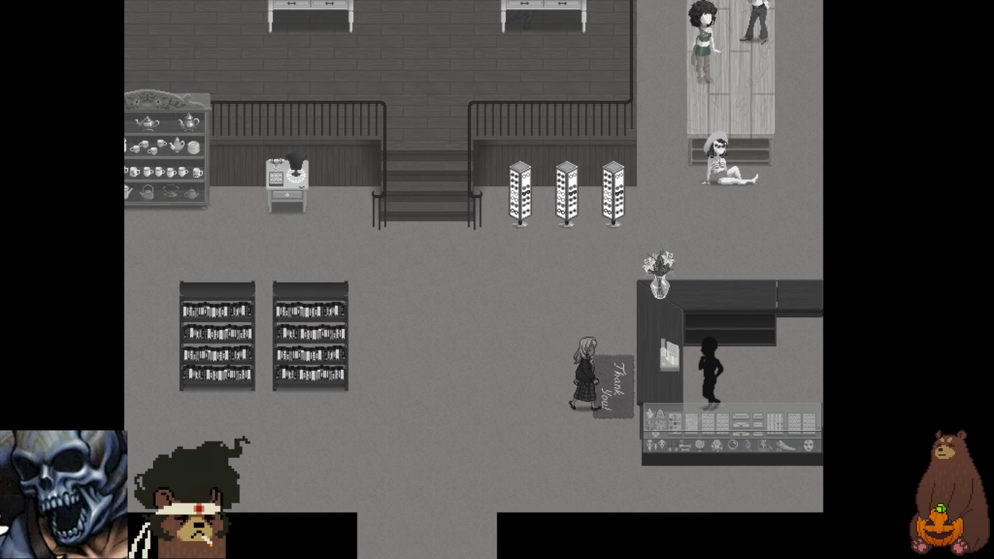
{"action": "key", "text": "Up"}
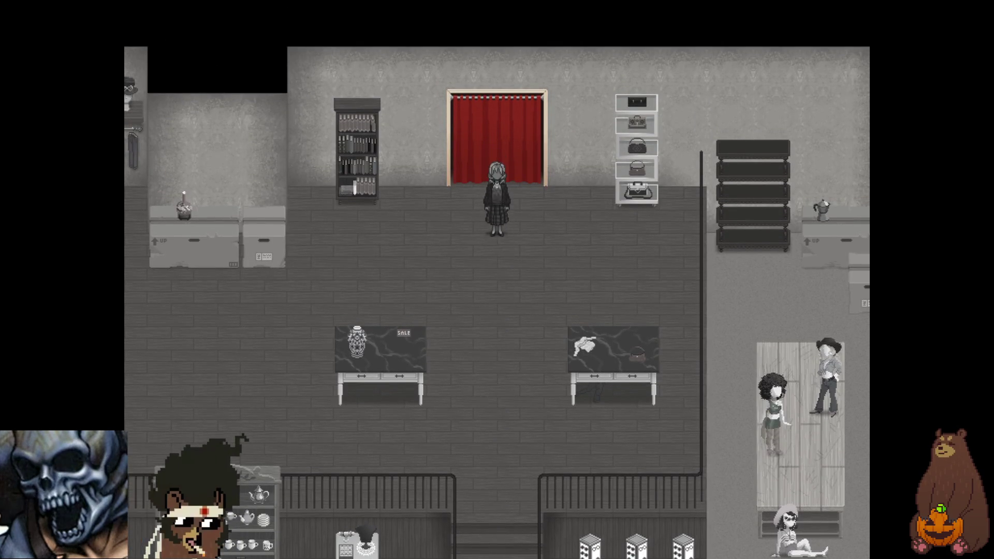
{"action": "key", "text": "Down"}
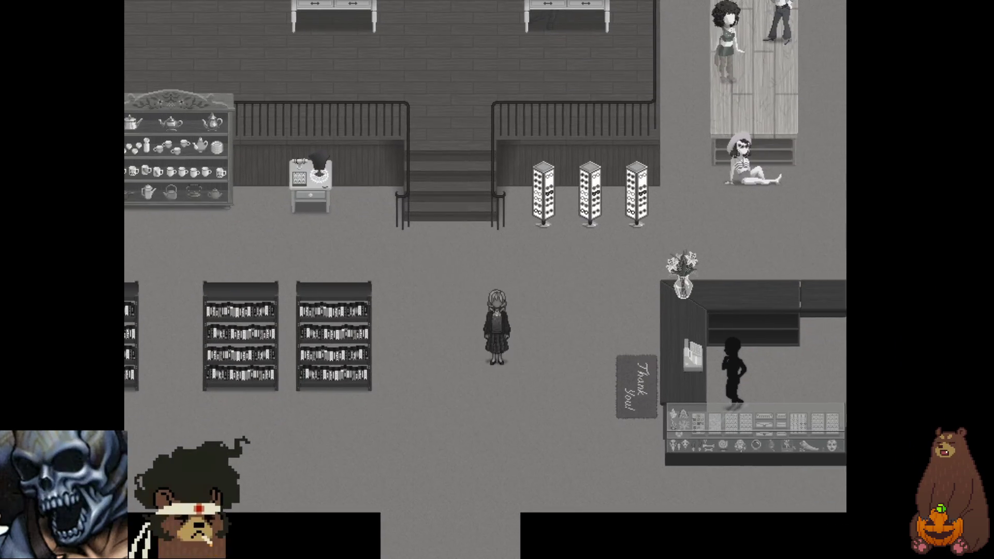
{"action": "key", "text": "Right"}
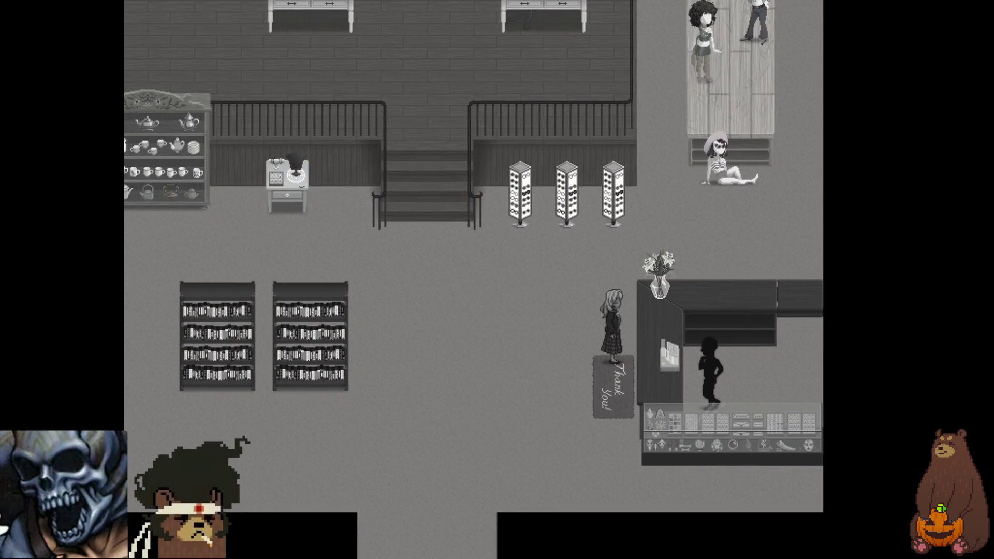
{"action": "key", "text": "Return"}
{"action": "key", "text": "Return"}
{"action": "key", "text": "Return"}
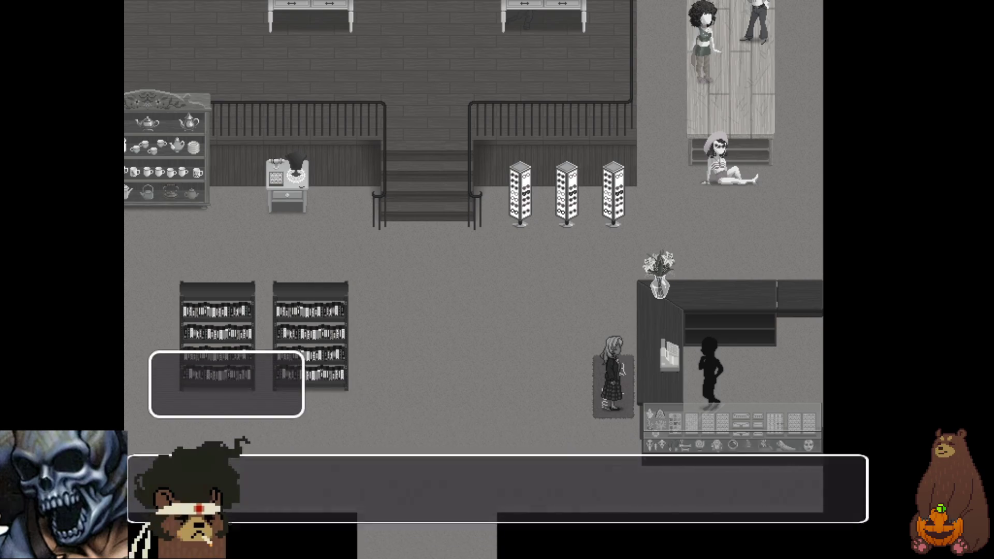
{"action": "key", "text": "Return"}
{"action": "key", "text": "Return"}
{"action": "key", "text": "Return"}
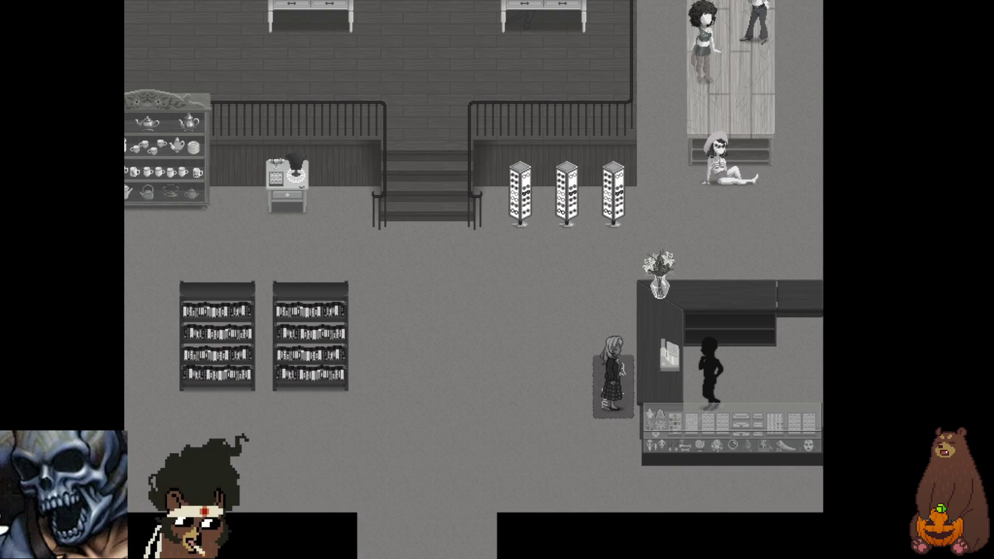
Step: Try the exit, dismiss the no-face warning, then climb the stairs and open the red curtain
{"action": "key", "text": "Left"}
{"action": "key", "text": "Down"}
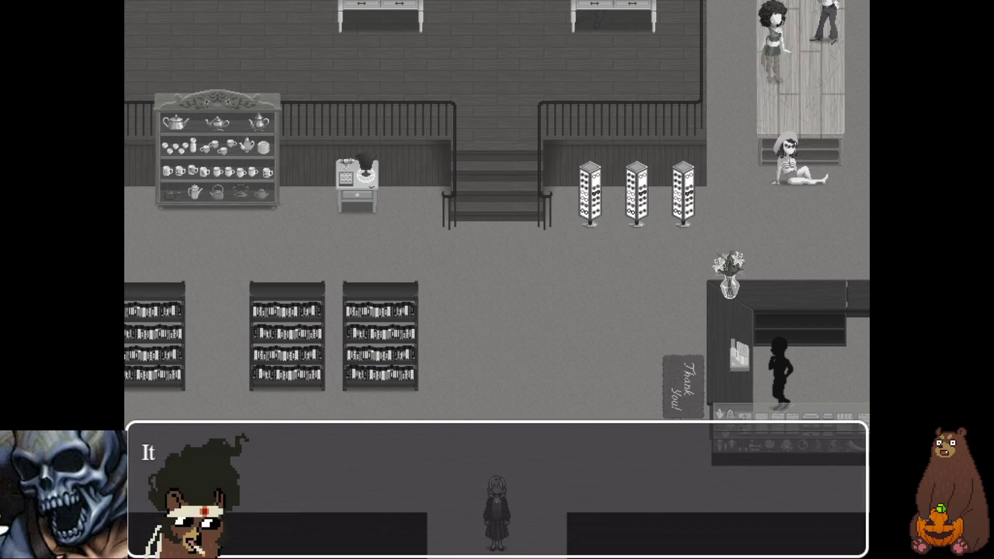
{"action": "key", "text": "Return"}
{"action": "key", "text": "Up"}
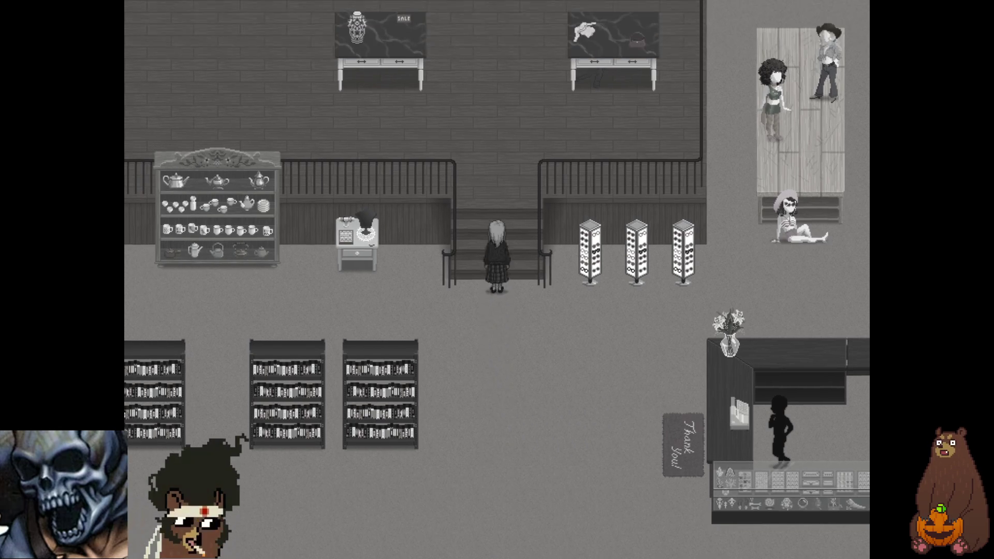
{"action": "key", "text": "Return"}
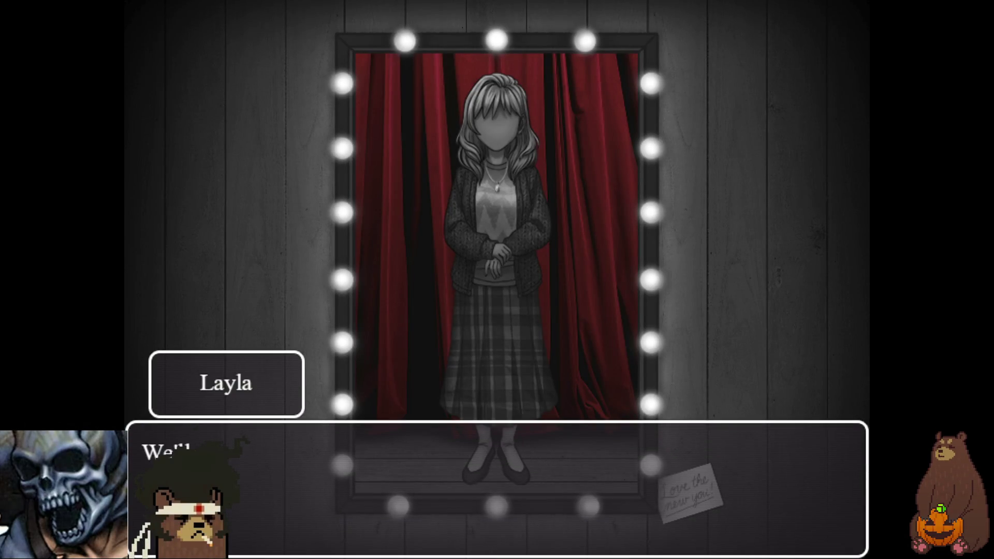
Step: Advance the mirror scene greeting lines past the "I COULD BE COOL" cards
{"action": "key", "text": "Return"}
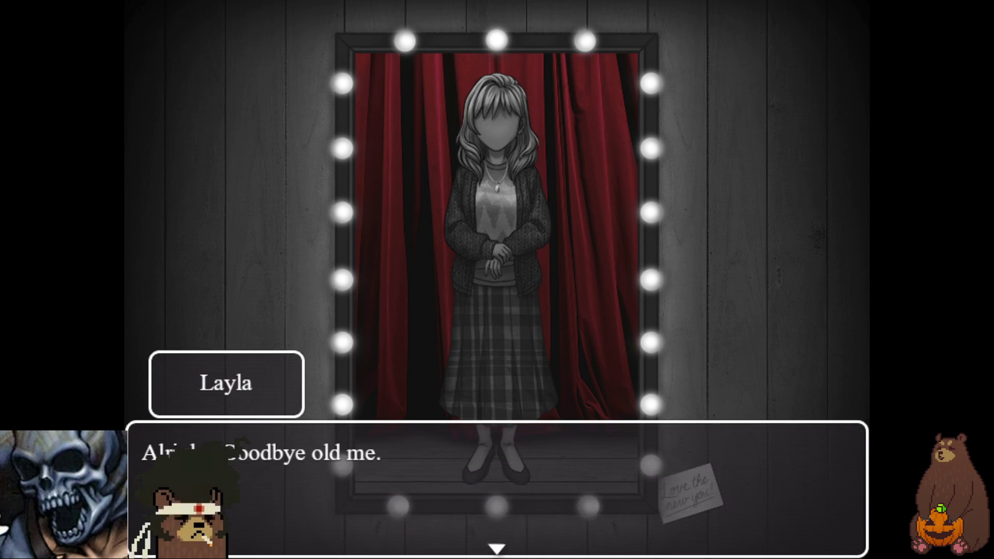
{"action": "key", "text": "Return"}
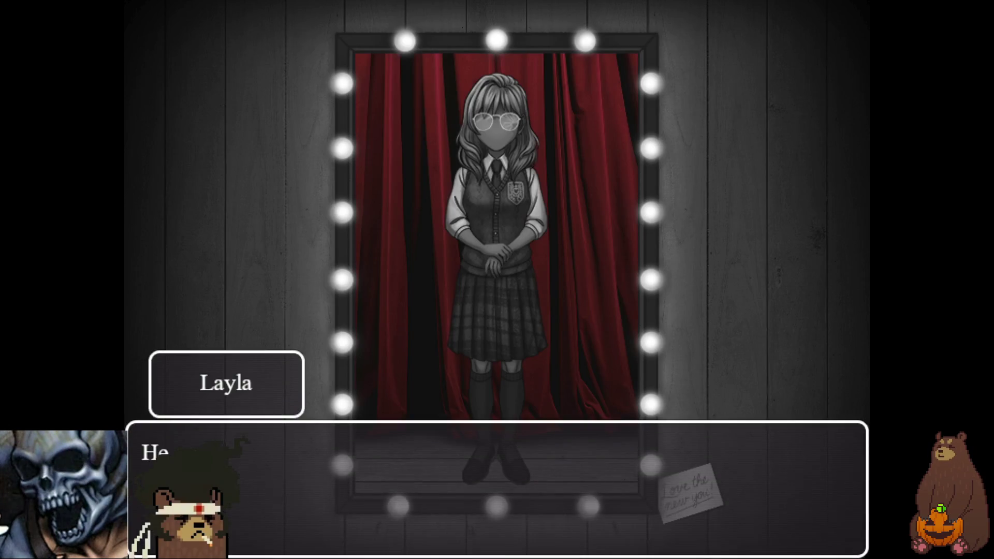
{"action": "key", "text": "Return"}
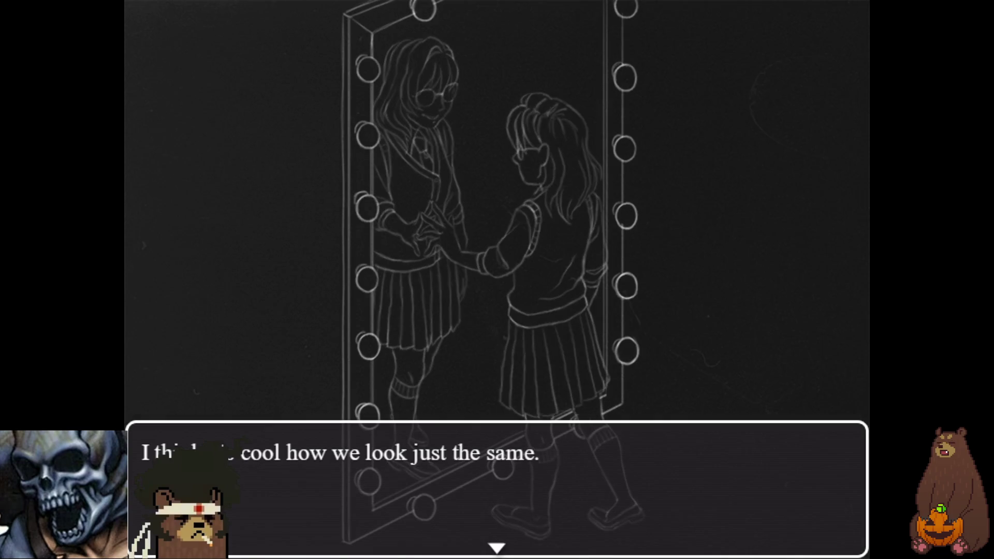
Step: Advance the glitch flashback through the bleeding, stupid glasses, taller and contact lenses lines
{"action": "key", "text": "Return"}
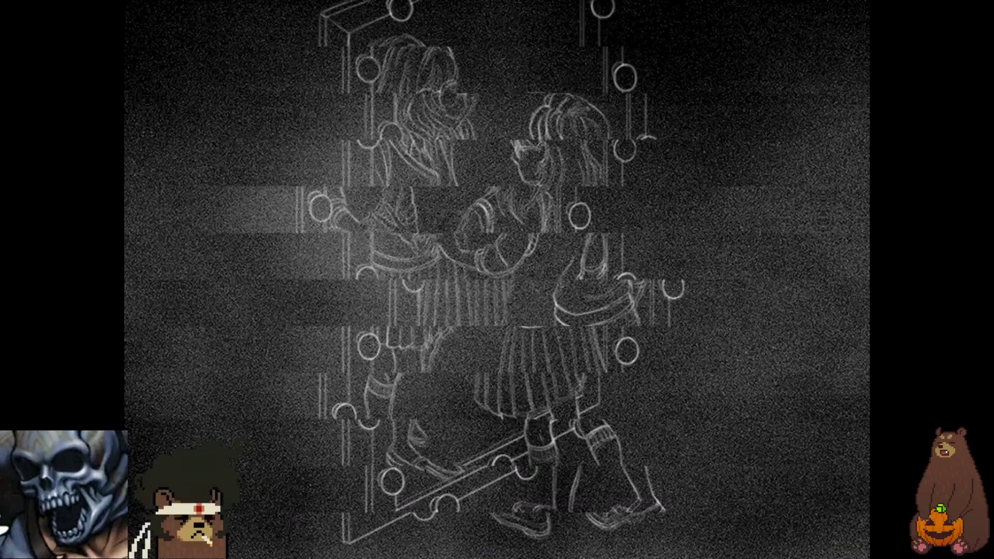
{"action": "key", "text": "Return"}
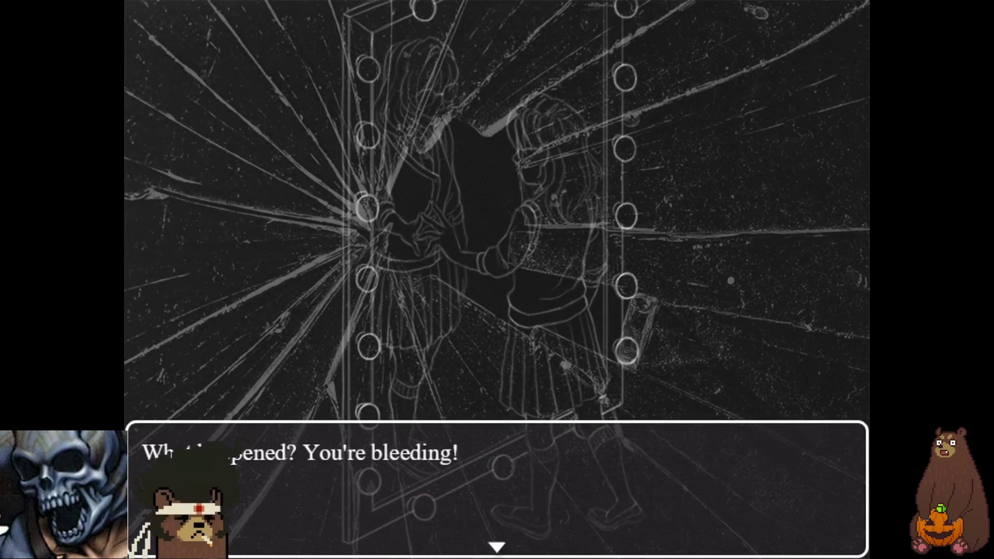
{"action": "key", "text": "Return"}
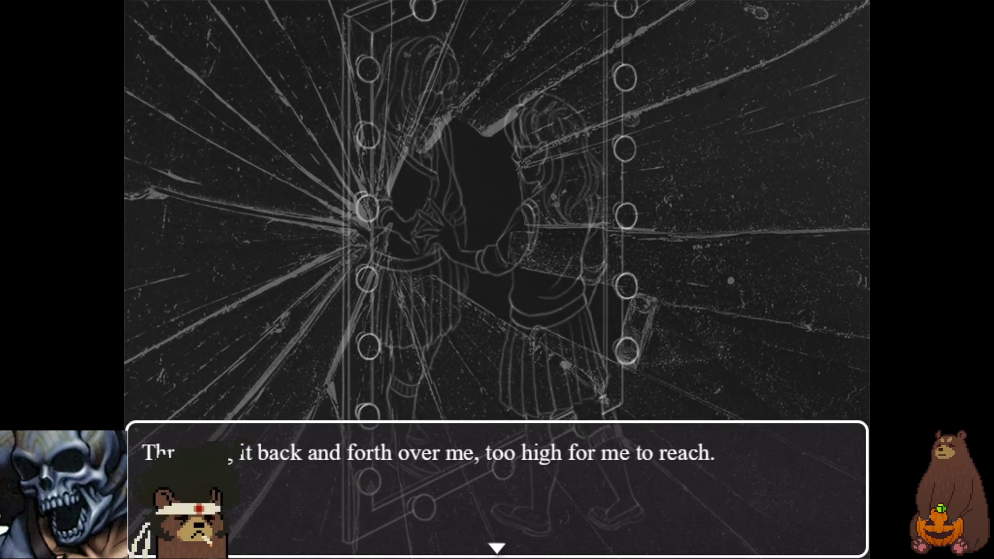
{"action": "key", "text": "Return"}
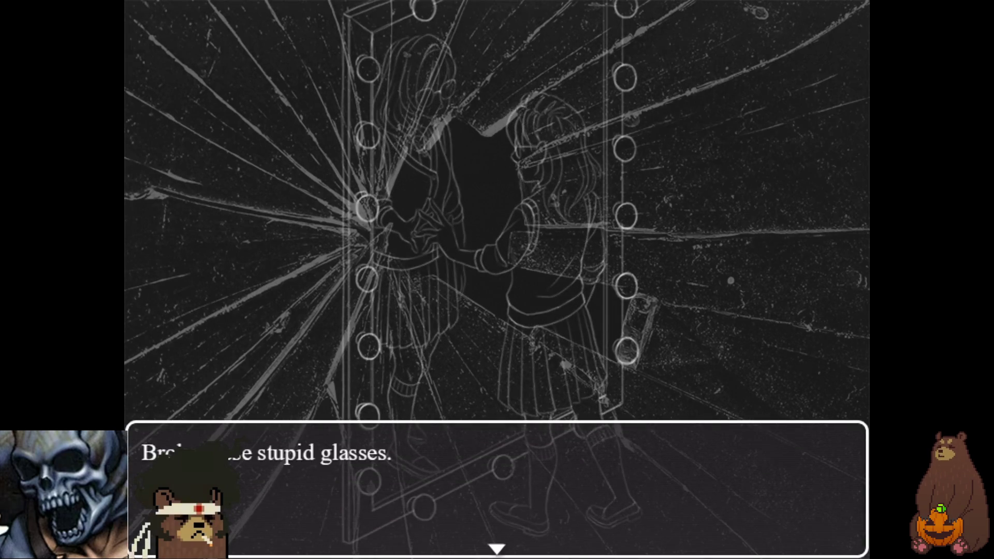
{"action": "key", "text": "Return"}
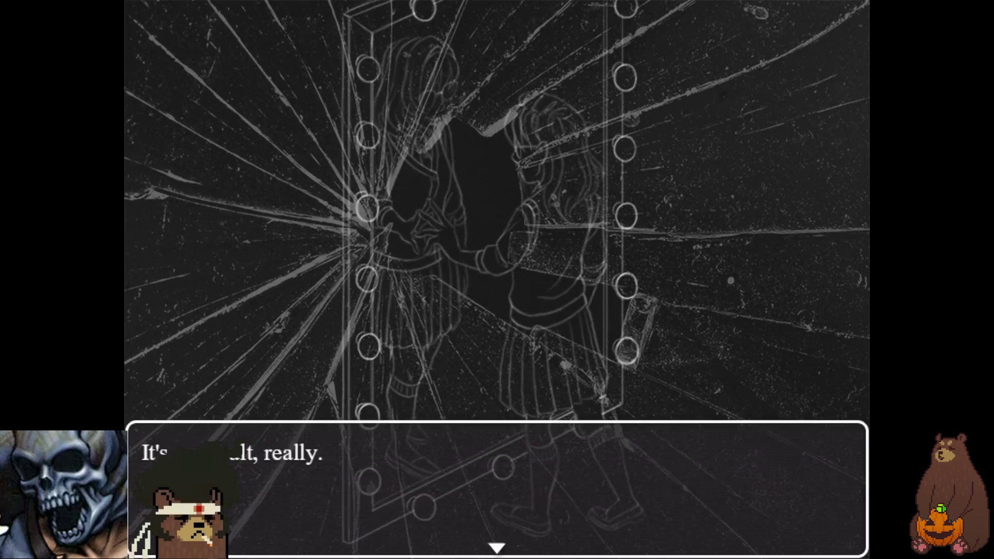
{"action": "key", "text": "Return"}
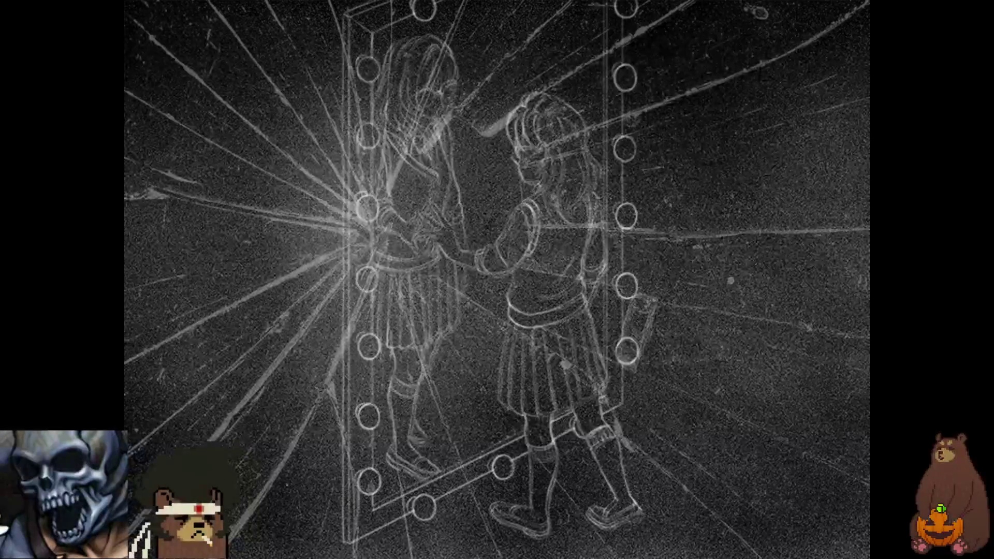
{"action": "key", "text": "Return"}
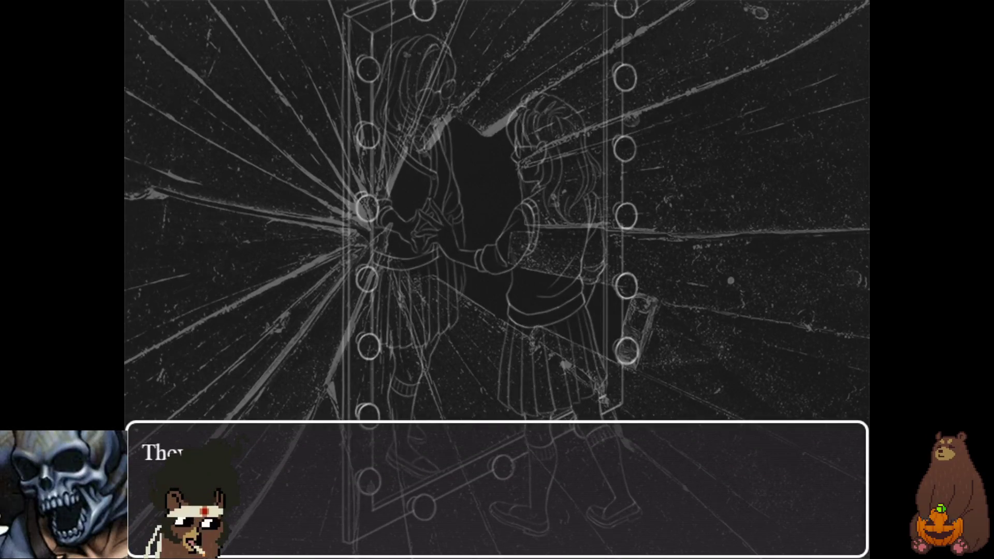
{"action": "key", "text": "Return"}
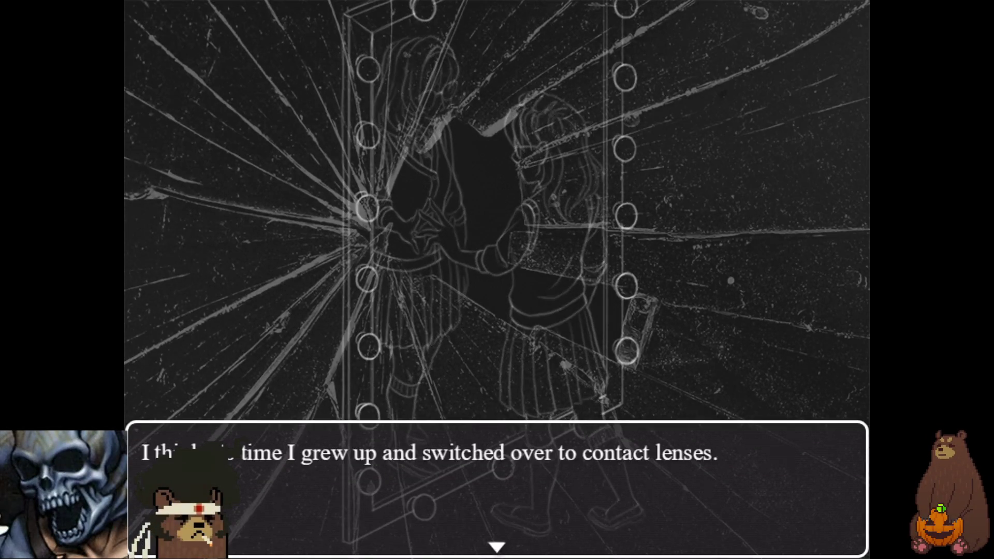
{"action": "key", "text": "Return"}
{"action": "key", "text": "Return"}
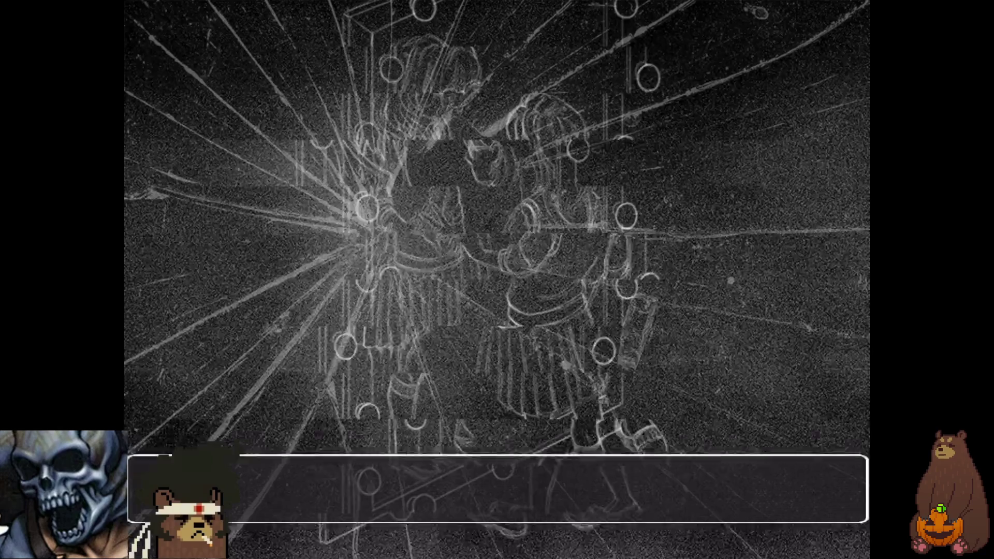
{"action": "key", "text": "Return"}
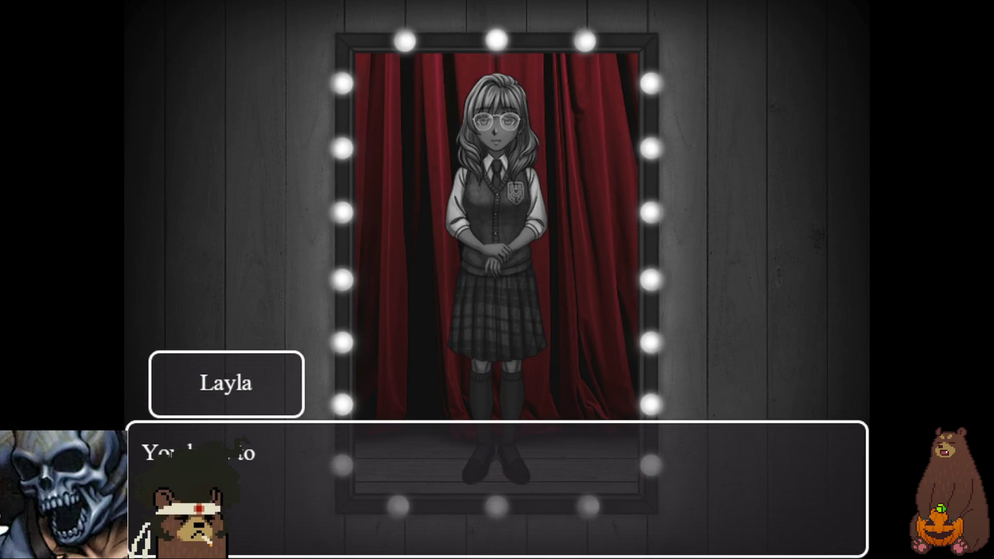
Step: Continue through the unbroken glasses, outfit change and wanting-to-be-herself lines to the next card
{"action": "key", "text": "Return"}
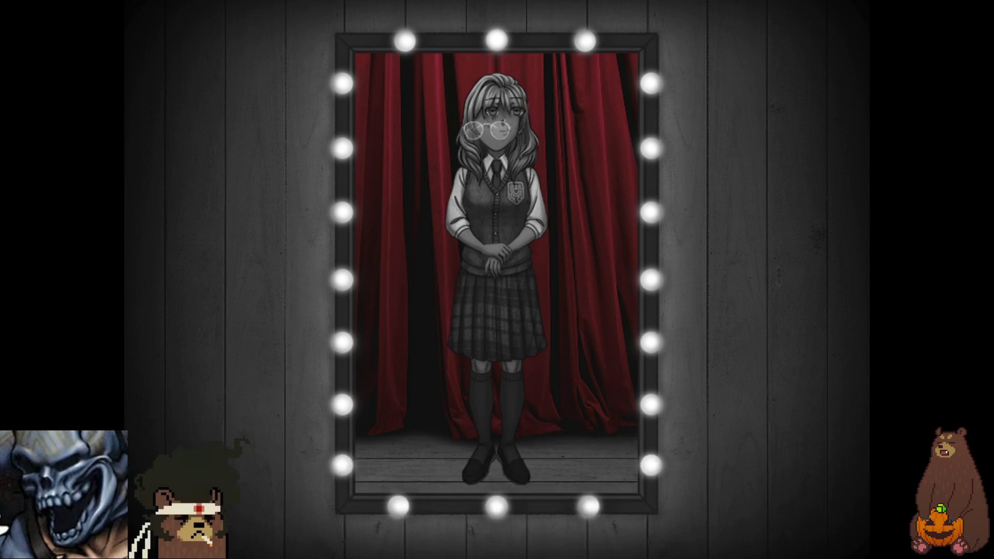
{"action": "key", "text": "Return"}
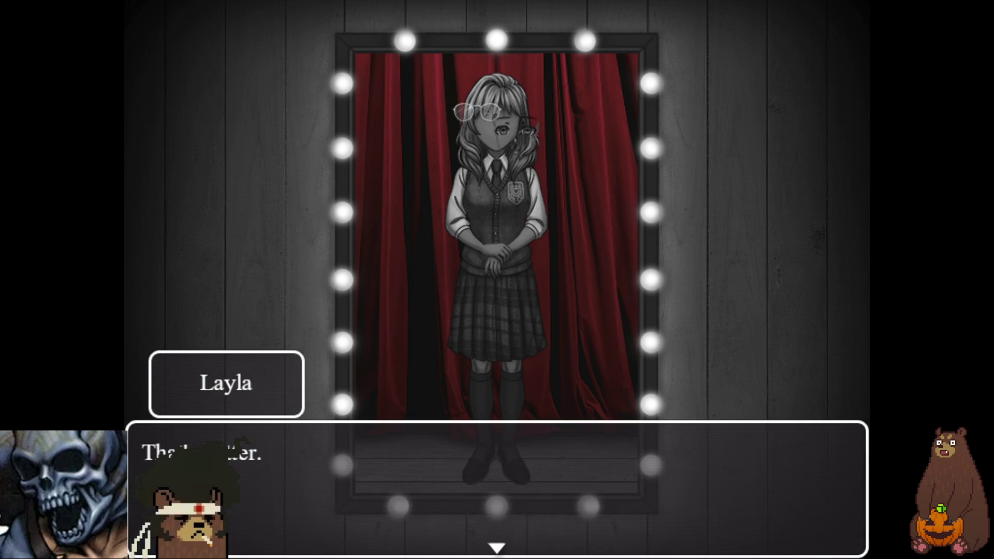
{"action": "key", "text": "Return"}
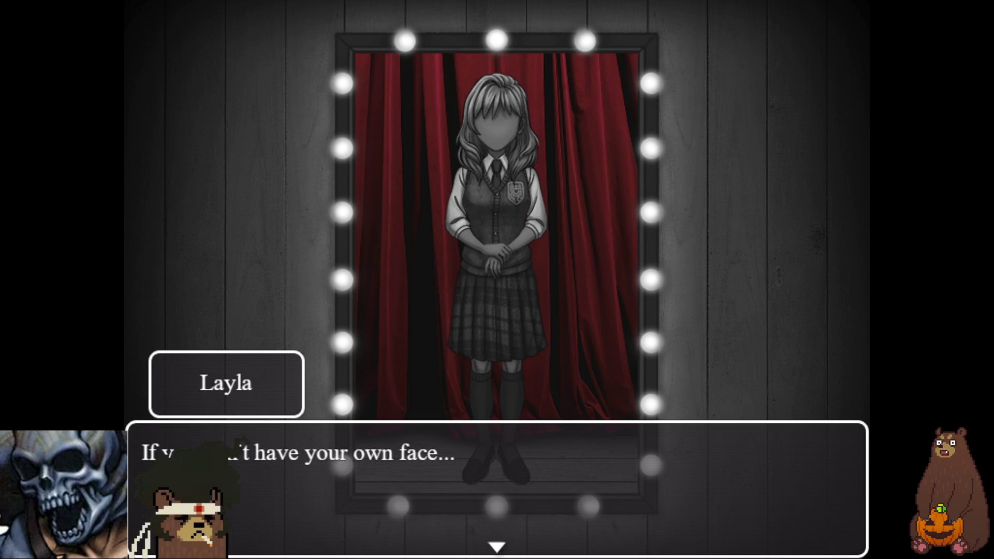
{"action": "key", "text": "Return"}
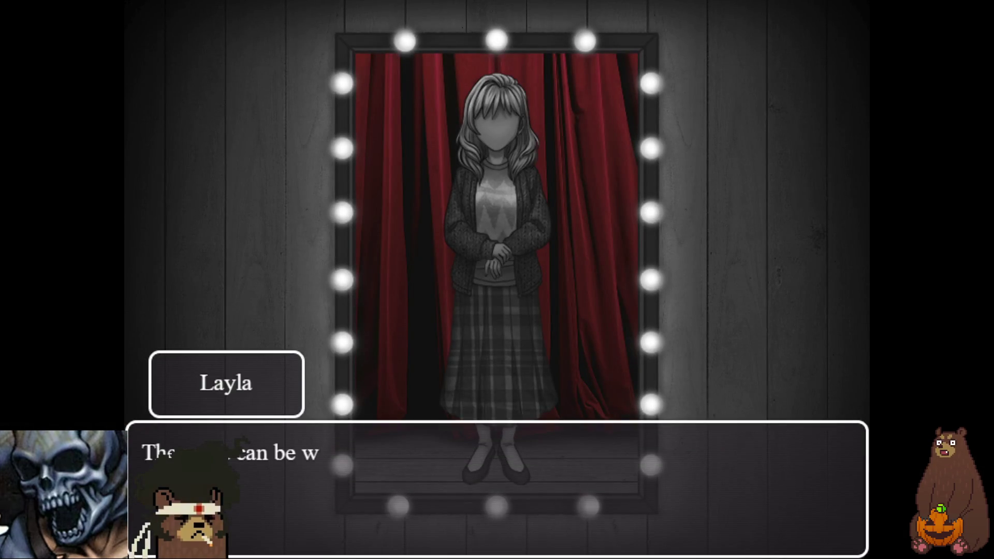
{"action": "key", "text": "Return"}
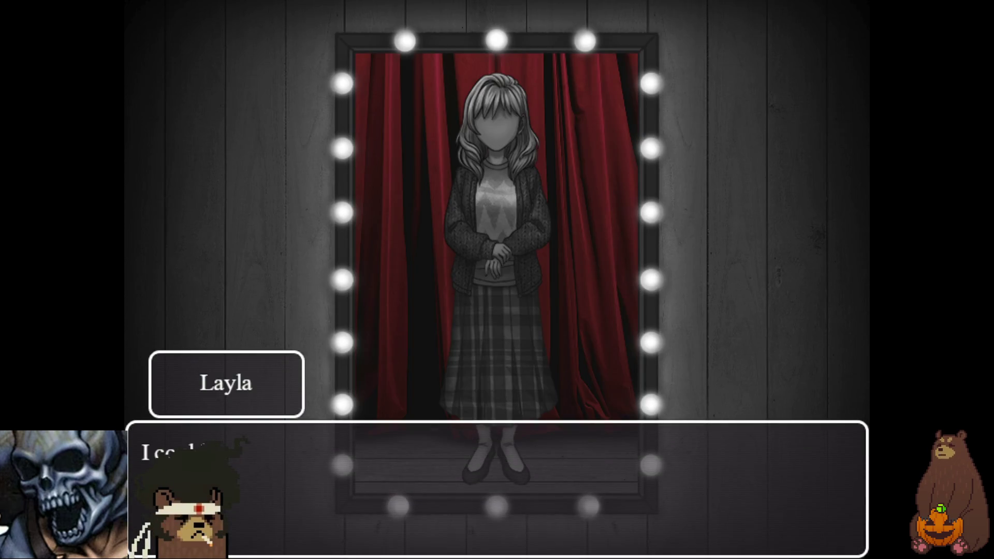
{"action": "key", "text": "Return"}
{"action": "key", "text": "Return"}
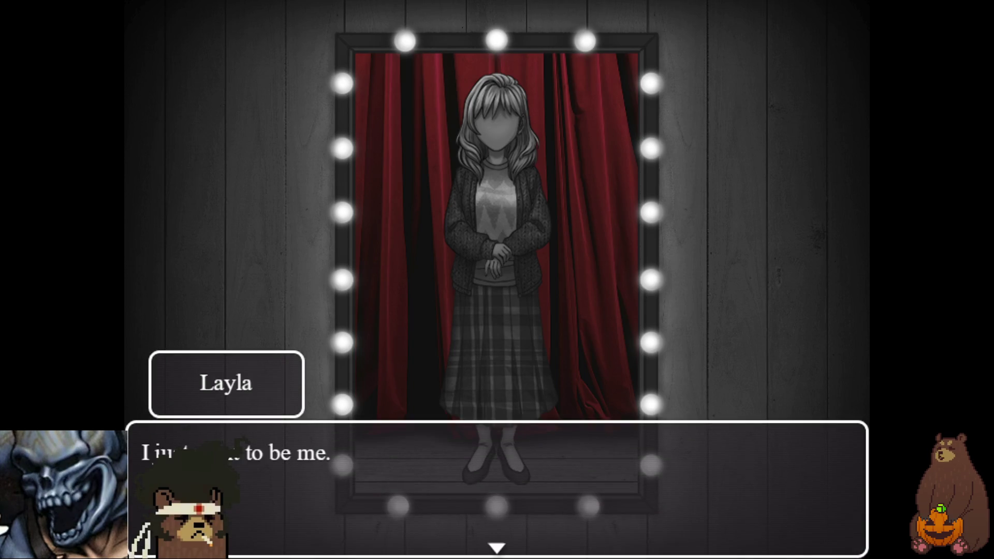
{"action": "key", "text": "Return"}
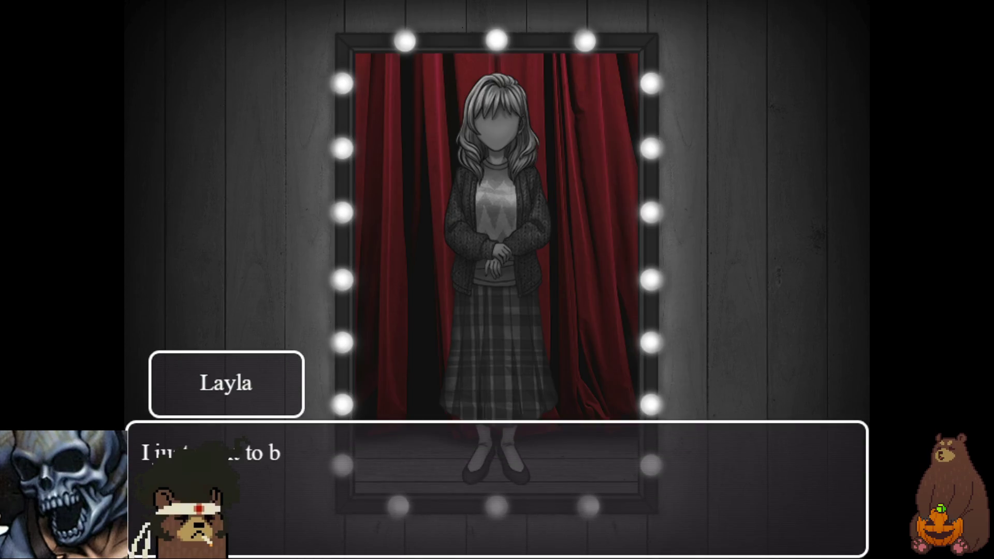
{"action": "key", "text": "Return"}
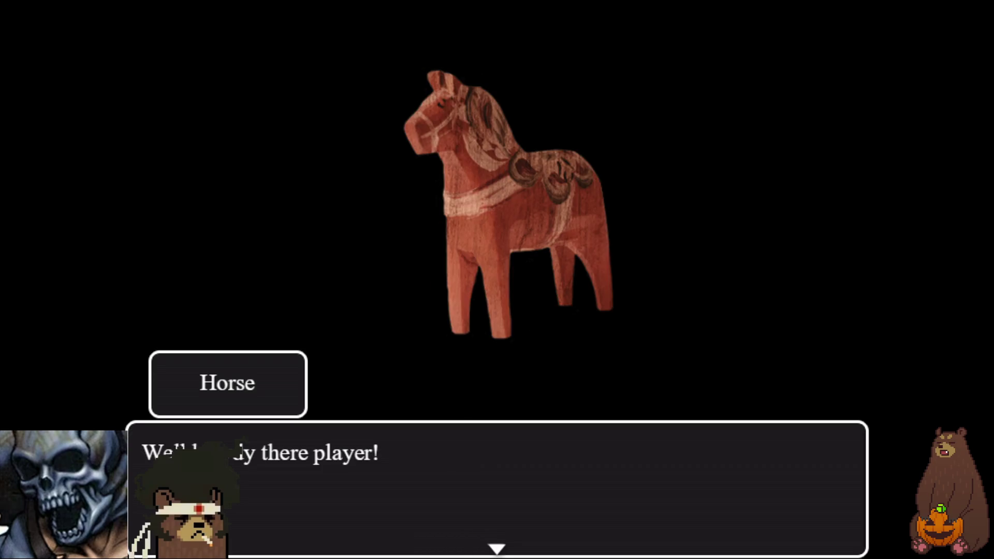
Step: Advance the horse's closing dialogue through the credits, then leave fullscreen with F4
{"action": "key", "text": "Return"}
{"action": "key", "text": "Return"}
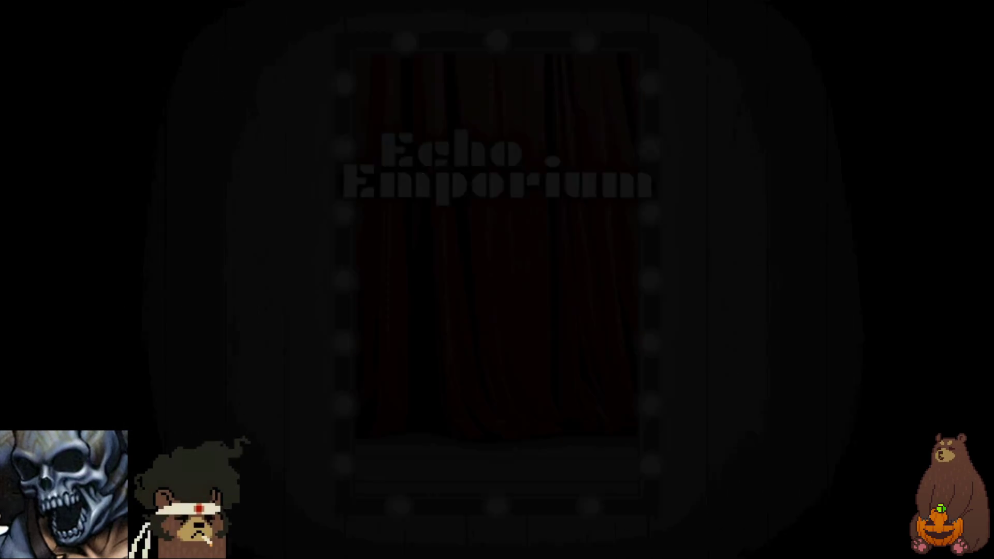
{"action": "key", "text": "F4"}
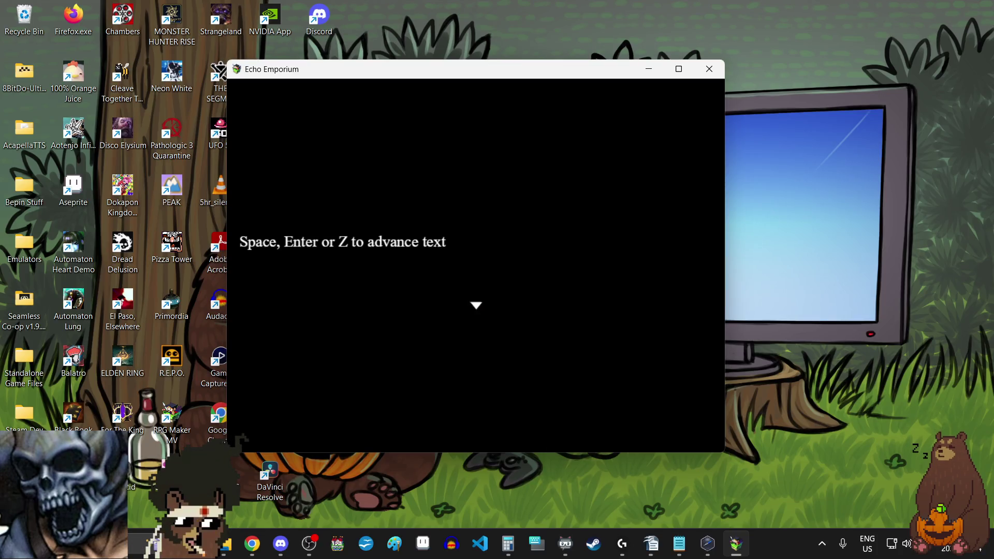
Step: Close the Echo Emporium game window
{"action": "left_click", "coordinate": [710, 69]}
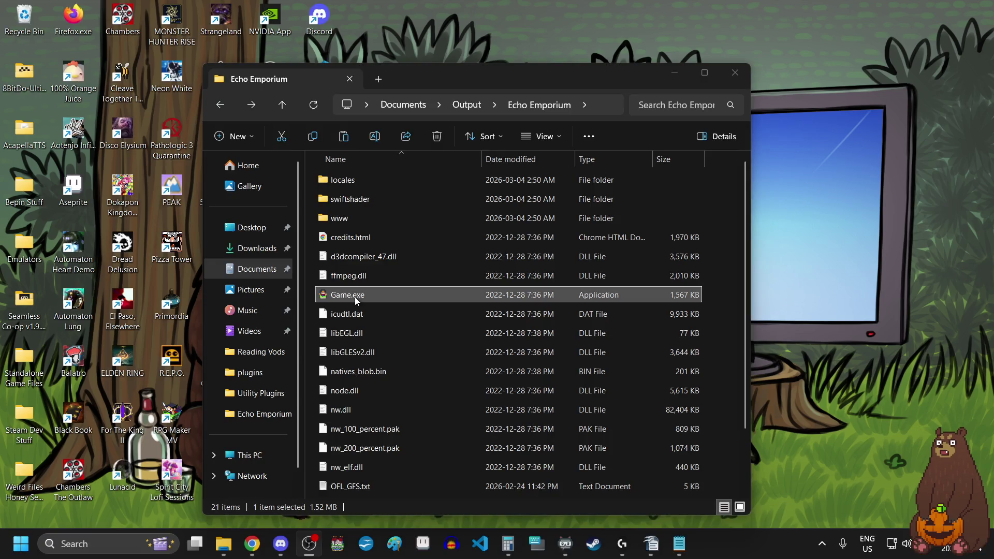
Step: Launch the deployed Game.exe in fullscreen and open Options from the title screen
{"action": "left_click", "coordinate": [355, 297]}
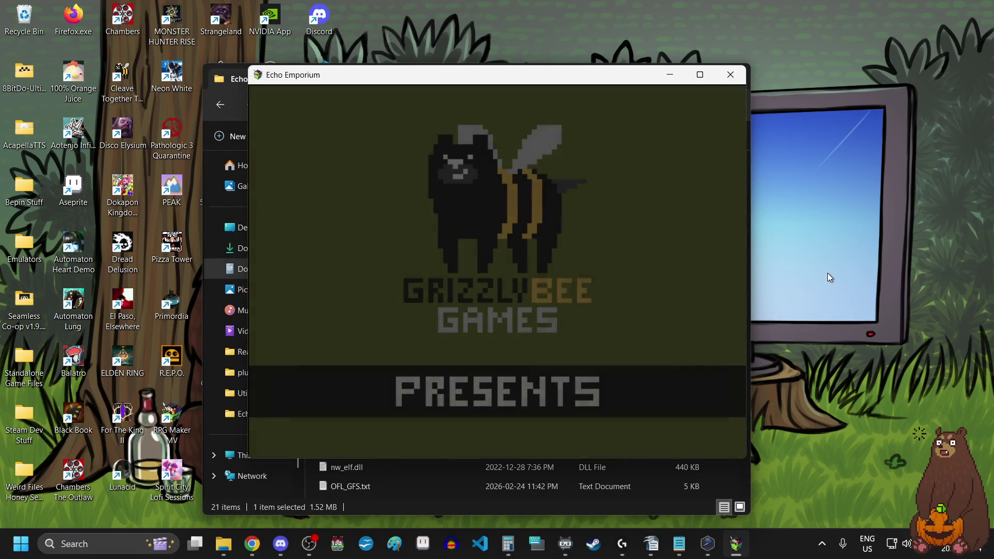
{"action": "key", "text": "F4"}
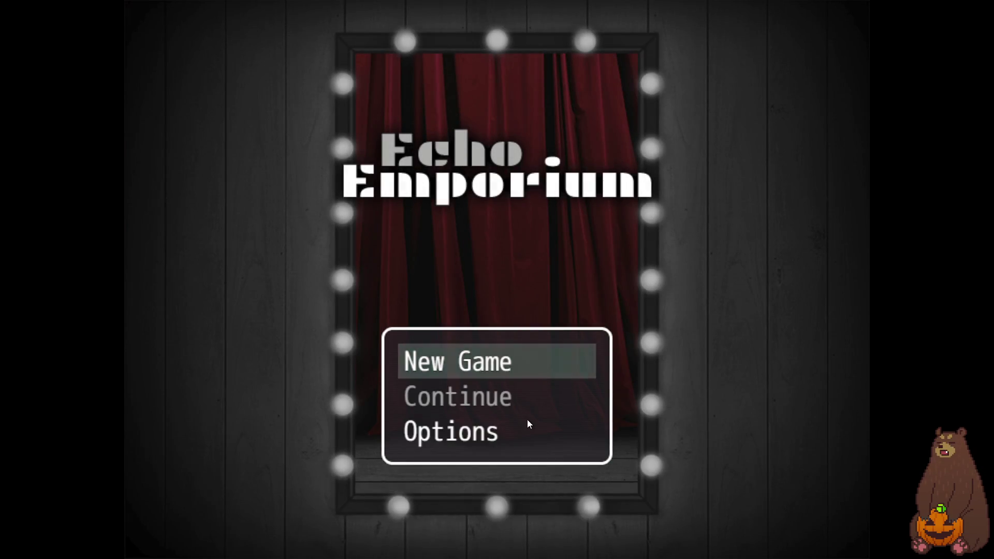
{"action": "left_click", "coordinate": [498, 425]}
{"action": "left_click", "coordinate": [498, 424]}
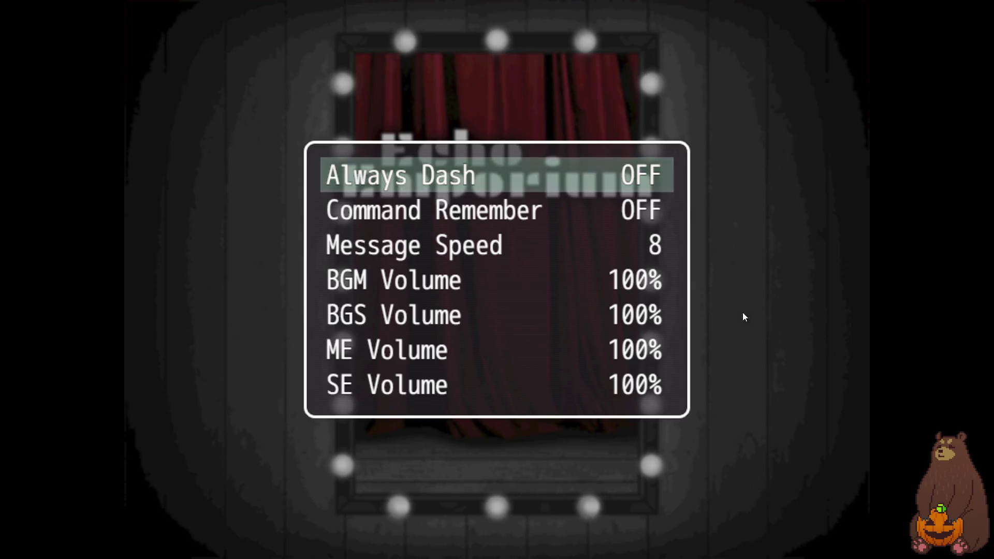
Step: Set the BGM, BGS, ME and SE volumes all to 60%
{"action": "key", "text": "Down"}
{"action": "key", "text": "Down"}
{"action": "key", "text": "Down"}
{"action": "key", "text": "Left"}
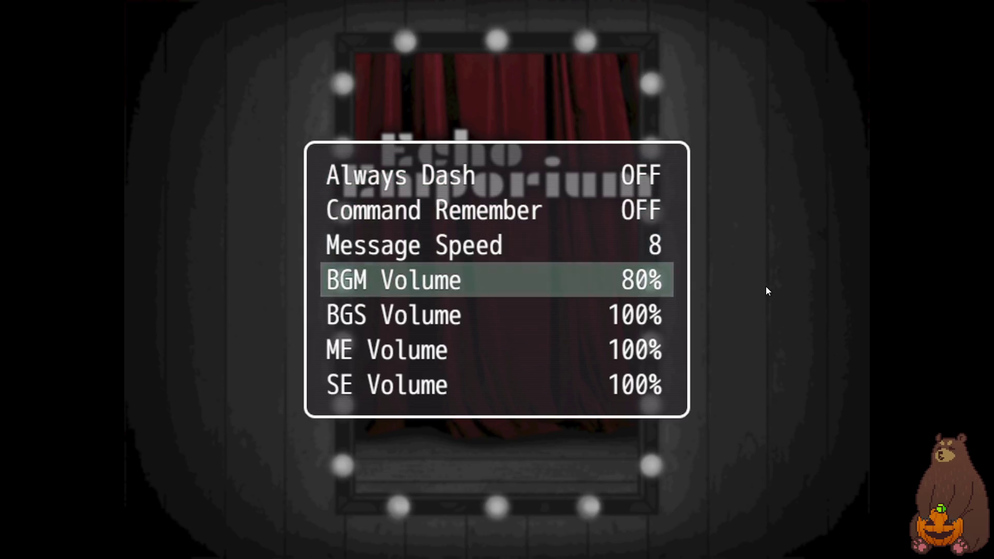
{"action": "key", "text": "Left"}
{"action": "key", "text": "Left"}
{"action": "key", "text": "Down"}
{"action": "key", "text": "Left"}
{"action": "key", "text": "Left"}
{"action": "key", "text": "Left"}
{"action": "key", "text": "Down"}
{"action": "key", "text": "Left"}
{"action": "key", "text": "Left"}
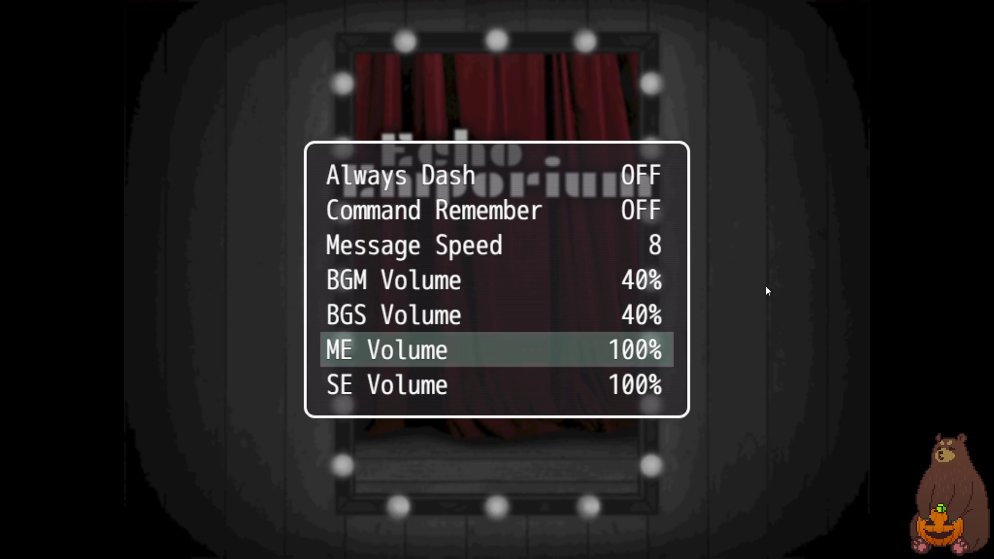
{"action": "key", "text": "Left"}
{"action": "key", "text": "Down"}
{"action": "key", "text": "Left"}
{"action": "key", "text": "Left"}
{"action": "key", "text": "Up"}
{"action": "key", "text": "Right"}
{"action": "key", "text": "Up"}
{"action": "key", "text": "Right"}
{"action": "key", "text": "Up"}
{"action": "key", "text": "Right"}
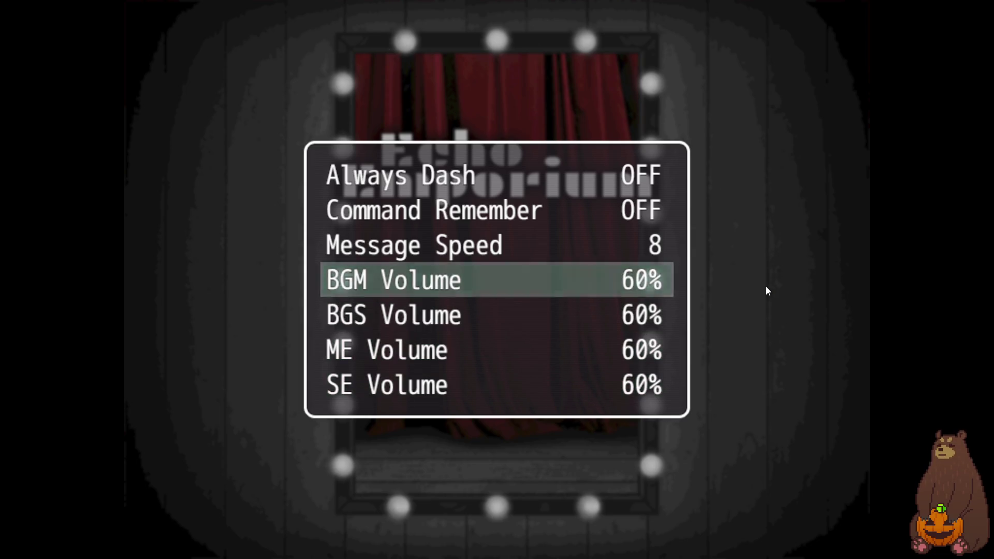
Step: Return to the title, exit fullscreen and close the game
{"action": "key", "text": "Escape"}
{"action": "key", "text": "F4"}
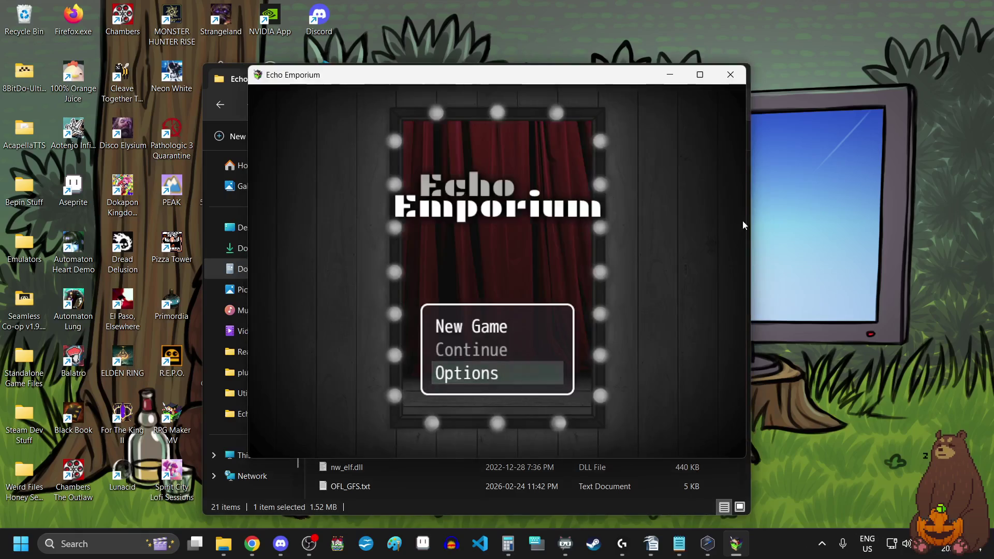
{"action": "left_click", "coordinate": [746, 78]}
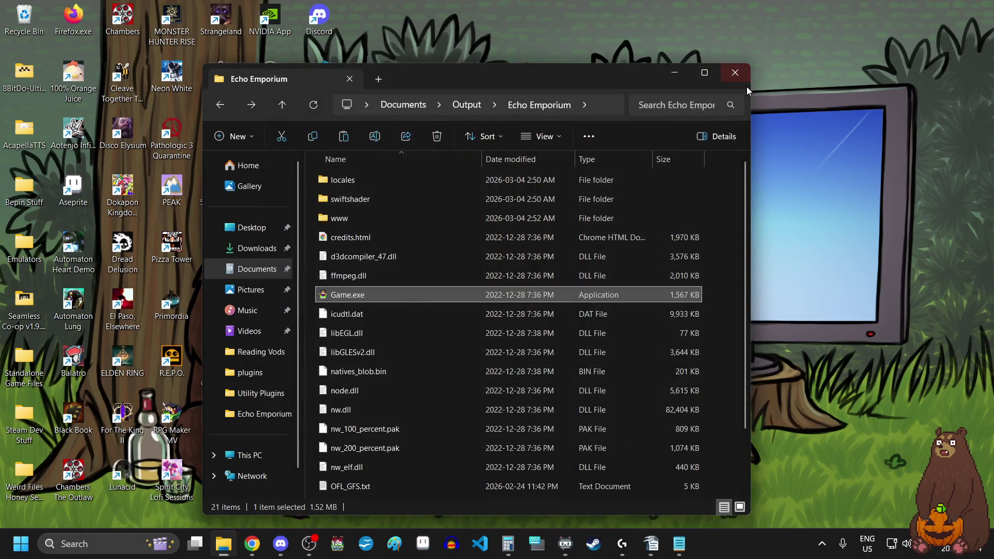
Step: Back in Output, compress the Echo Emporium folder into Echo Emporium.zip (143,937 KB)
{"action": "left_click", "coordinate": [220, 106]}
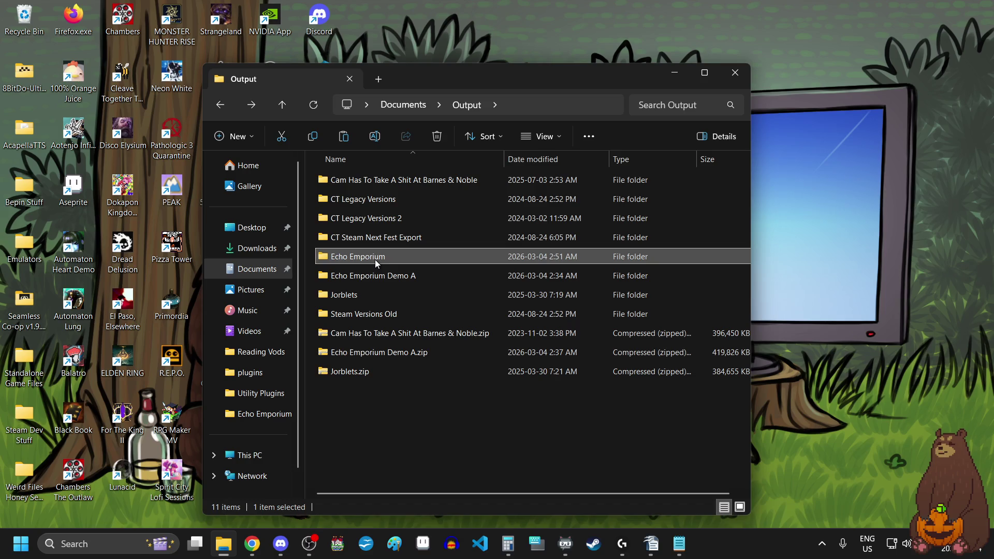
{"action": "mouse_move", "coordinate": [375, 259]}
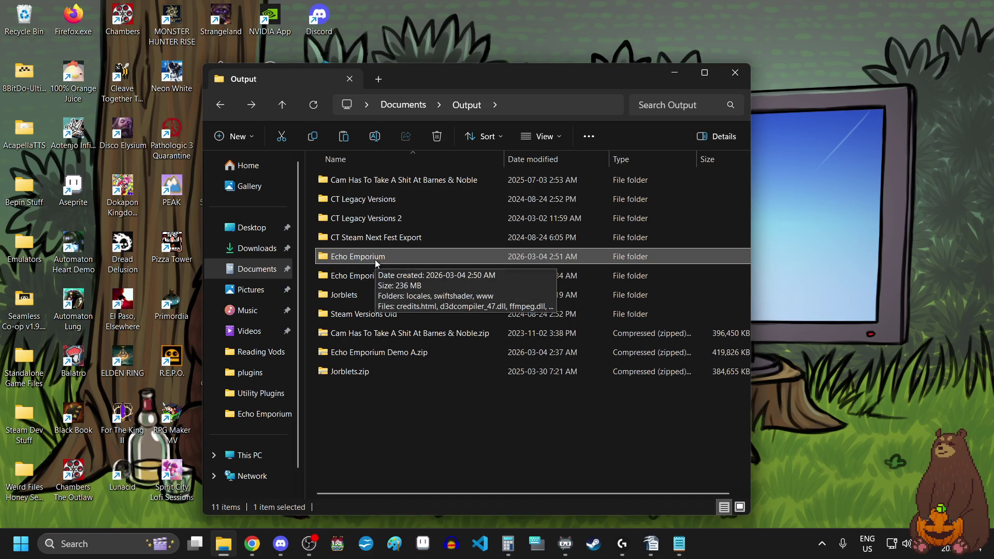
{"action": "right_click", "coordinate": [375, 260]}
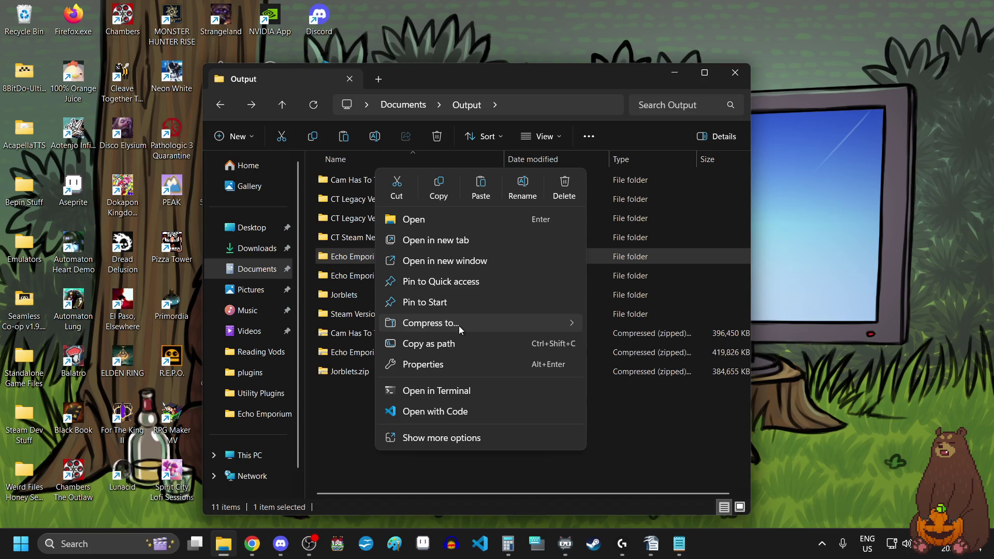
{"action": "mouse_move", "coordinate": [467, 325]}
{"action": "left_click", "coordinate": [610, 327]}
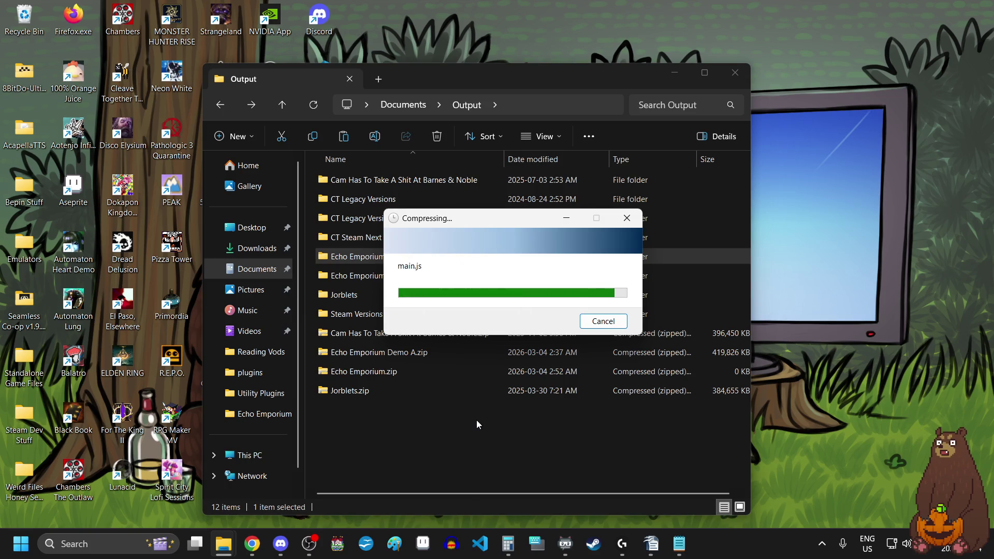
{"action": "left_click", "coordinate": [443, 430]}
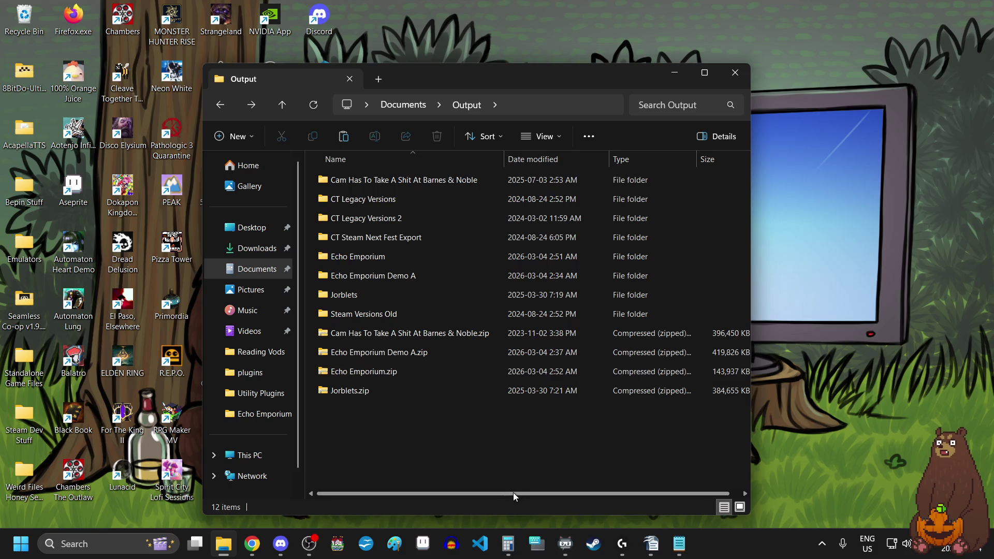
{"action": "left_click_drag", "start_coordinate": [514, 492], "coordinate": [531, 492]}
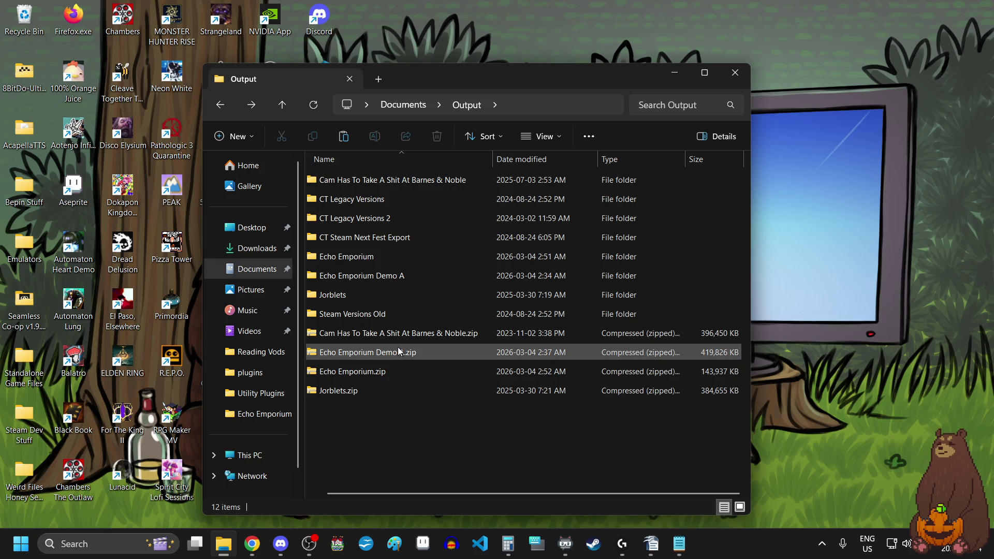
{"action": "mouse_move", "coordinate": [397, 355]}
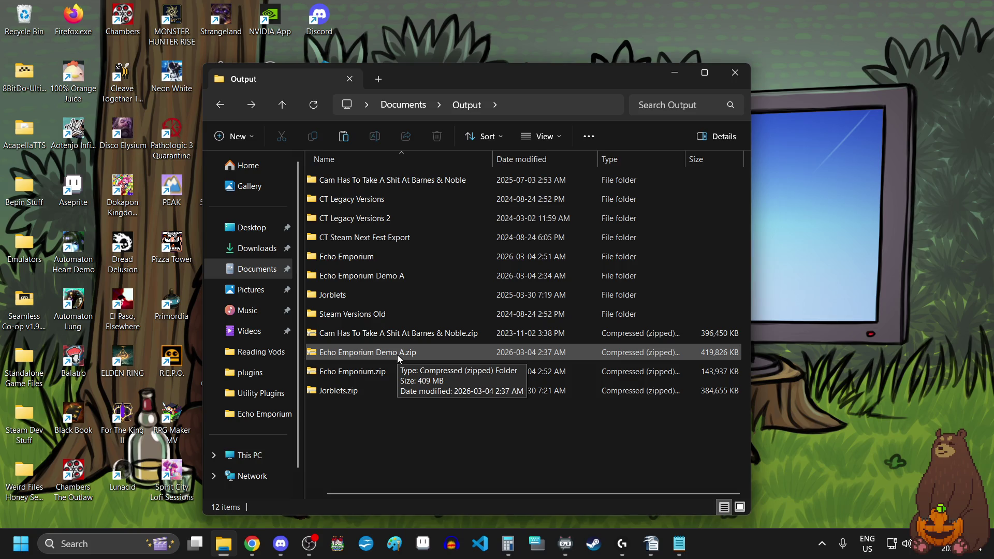
{"action": "mouse_move", "coordinate": [375, 377]}
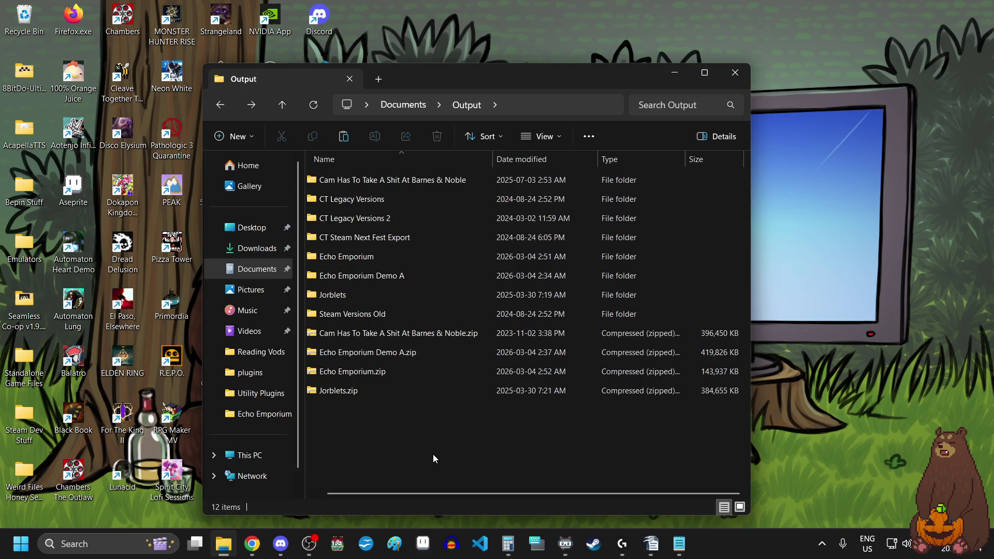
Step: Copy the Echo Emporium folder from Documents > Games into Backups > Echo Emporium Backups
{"action": "left_click", "coordinate": [228, 107]}
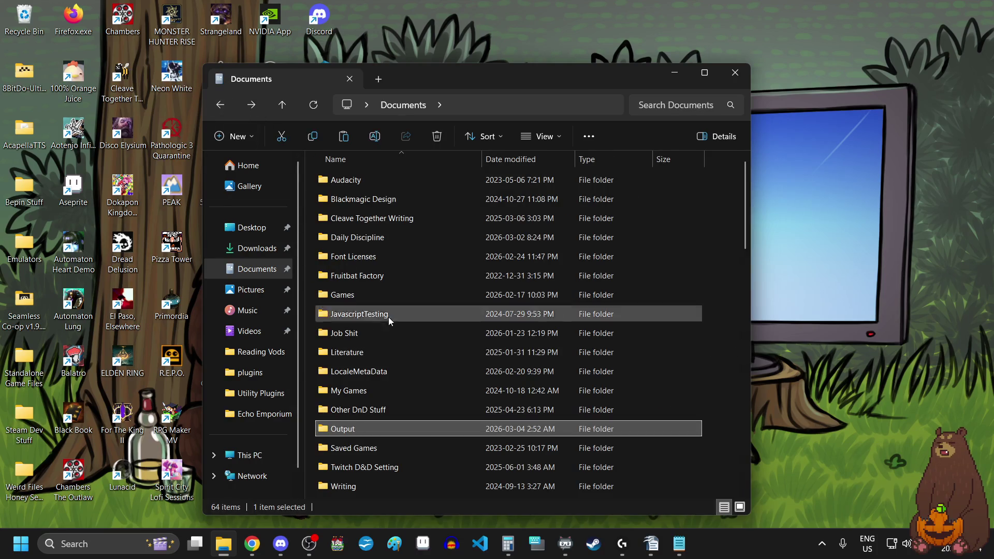
{"action": "double_click", "coordinate": [347, 299]}
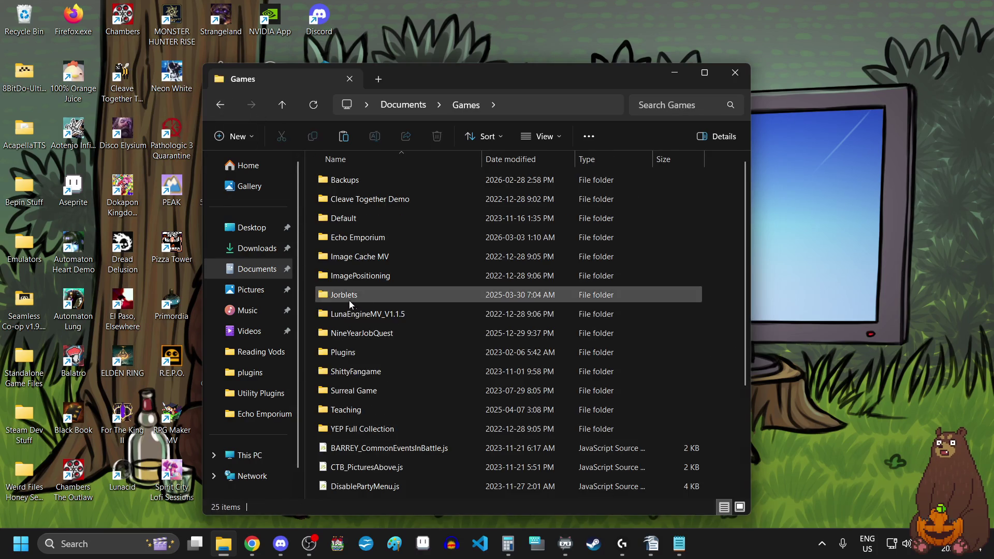
{"action": "left_click", "coordinate": [354, 239]}
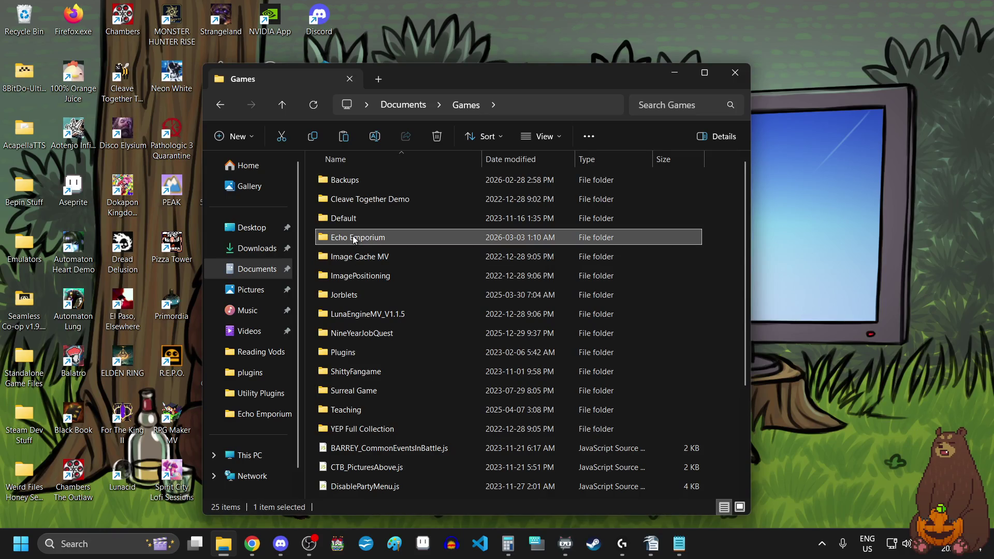
{"action": "double_click", "coordinate": [361, 179]}
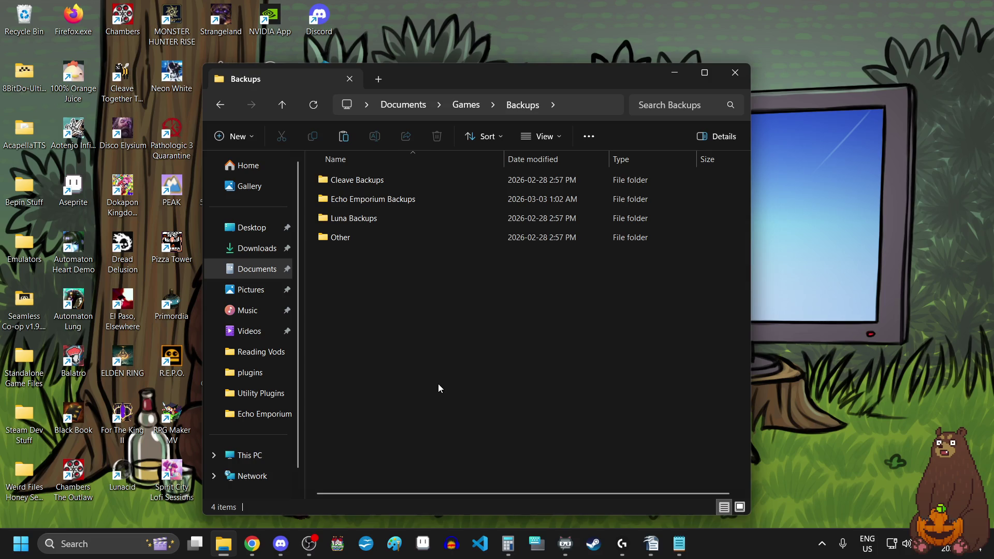
{"action": "double_click", "coordinate": [385, 199]}
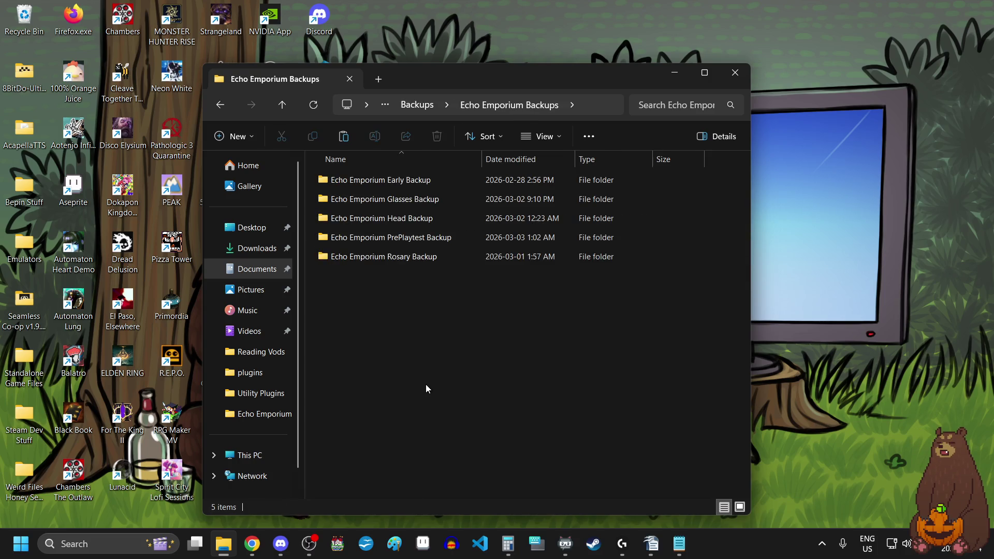
{"action": "key", "text": "ctrl+v"}
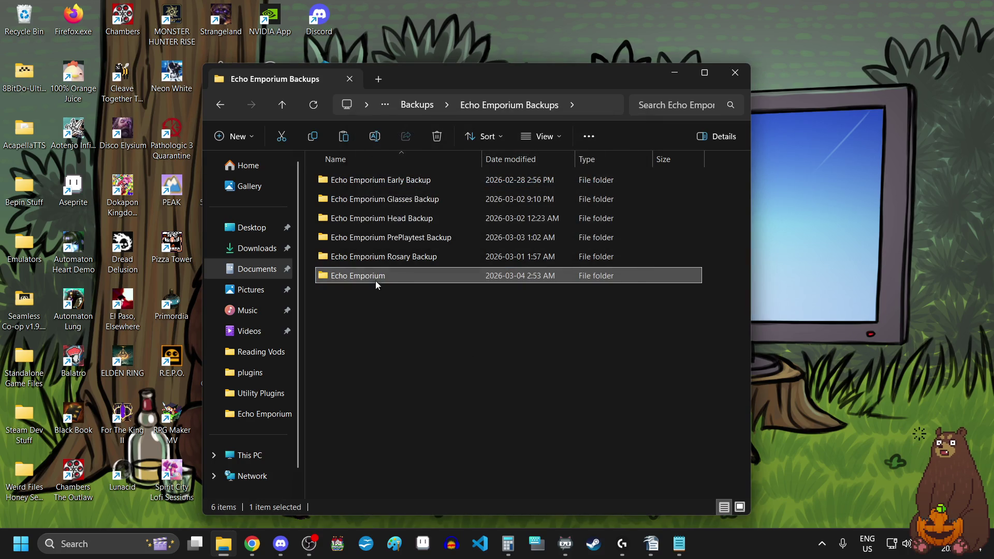
Step: Rename the pasted copy to 'Echo Emporium Final Backup'
{"action": "left_click", "coordinate": [372, 276]}
{"action": "left_click", "coordinate": [402, 276]}
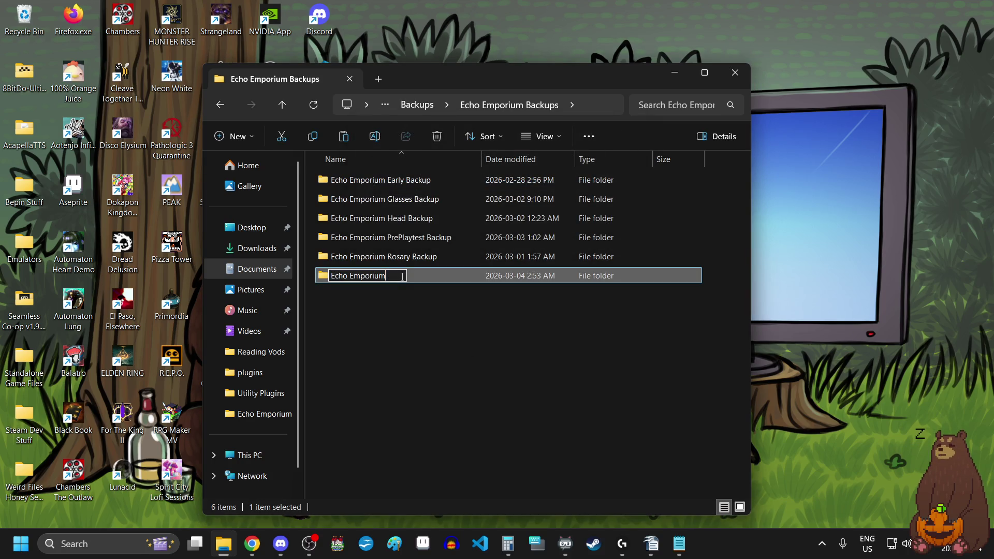
{"action": "type", "text": "Final B"}
{"action": "type", "text": "ackup"}
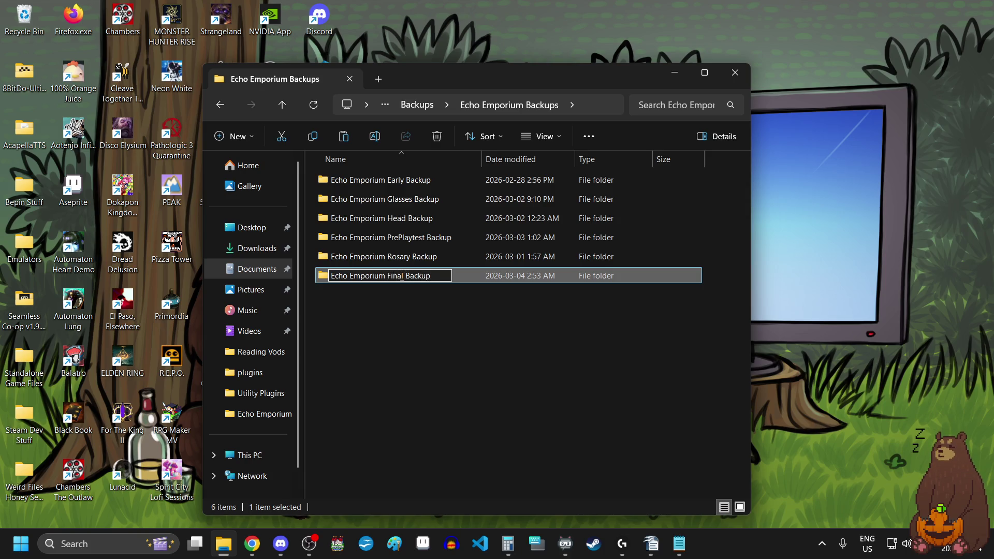